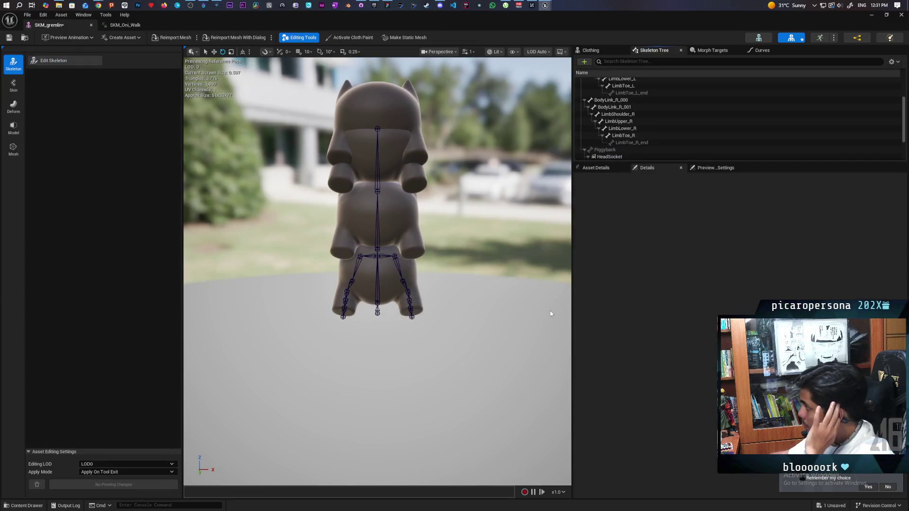
- Bring the Demo level editor forward and start a multiplayer play session
mouse_move(230, 25)
mouse_down()
mouse_move(296, 274)
mouse_move(297, 334)
mouse_up()
click(61, 14)
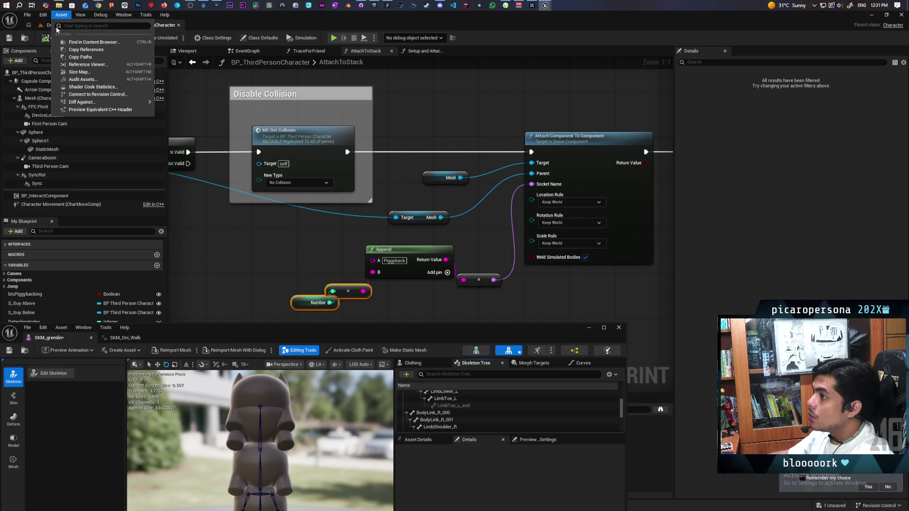
click(165, 15)
click(335, 16)
click(67, 26)
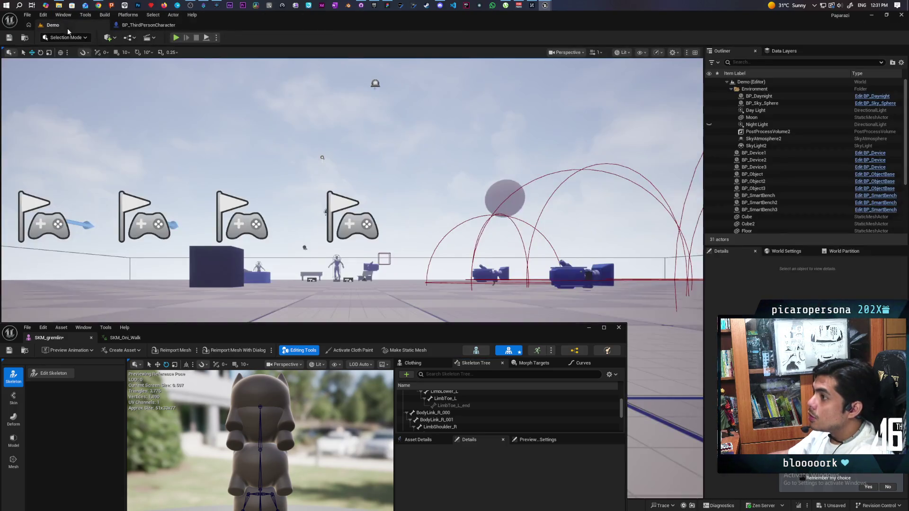
click(177, 37)
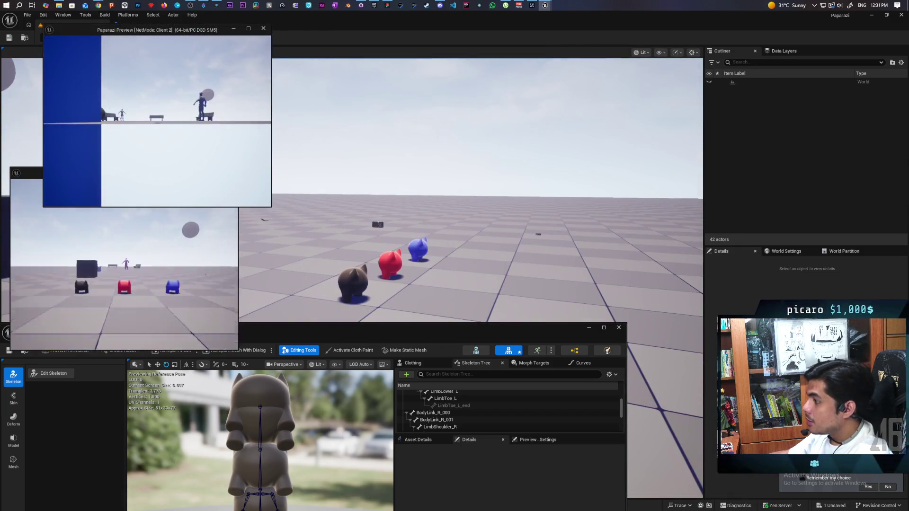
- Walk the dark cat over to the red cat, then stop the play session
key(alt+Tab)
click(372, 159)
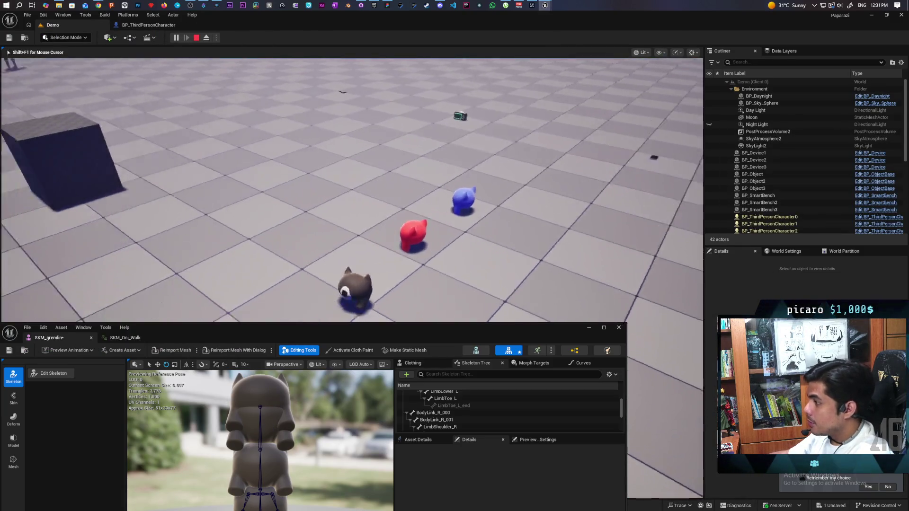
key(w)
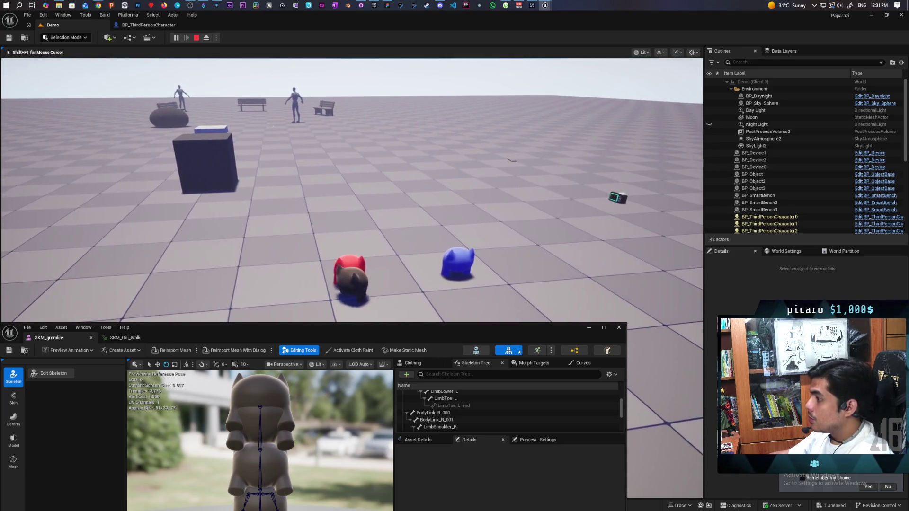
key(w)
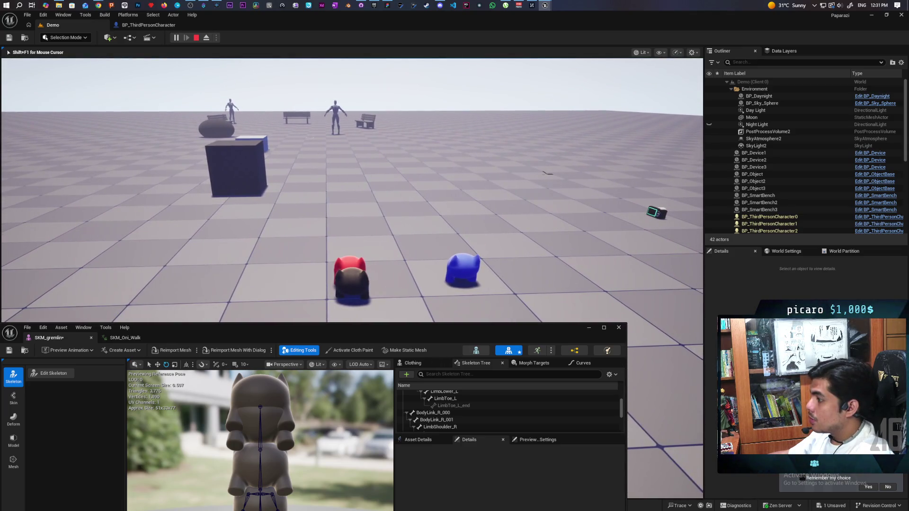
key(w)
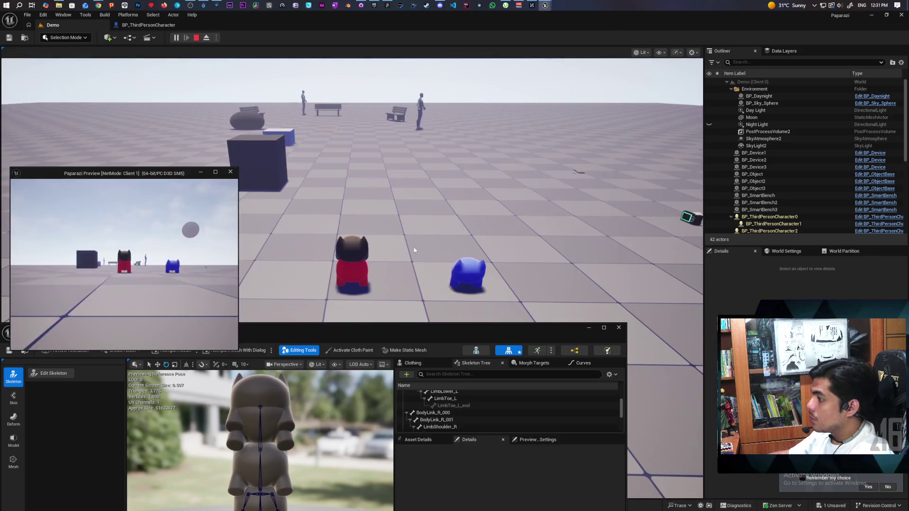
key(w)
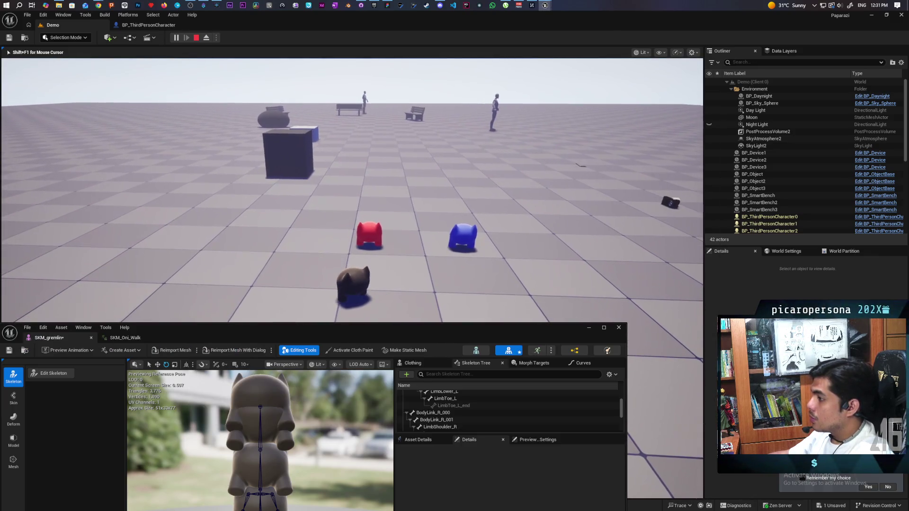
key(Escape)
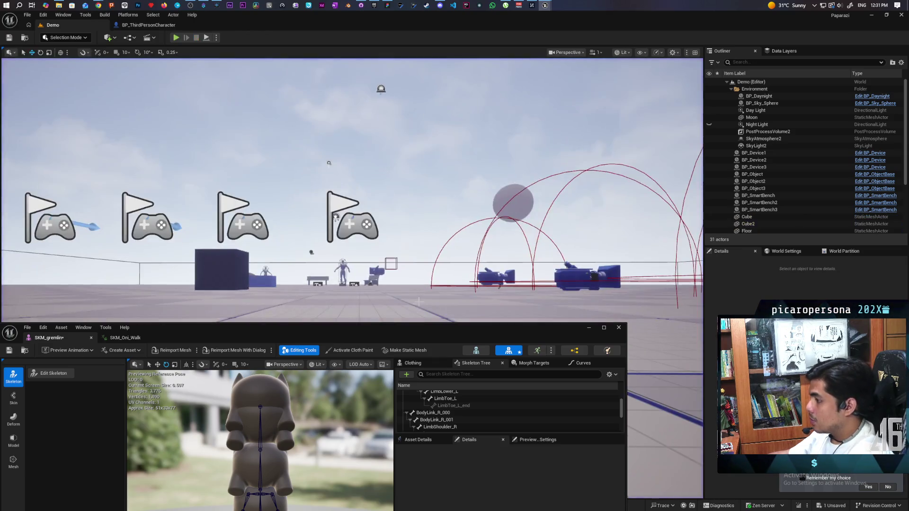
drag(413, 335, 486, 193)
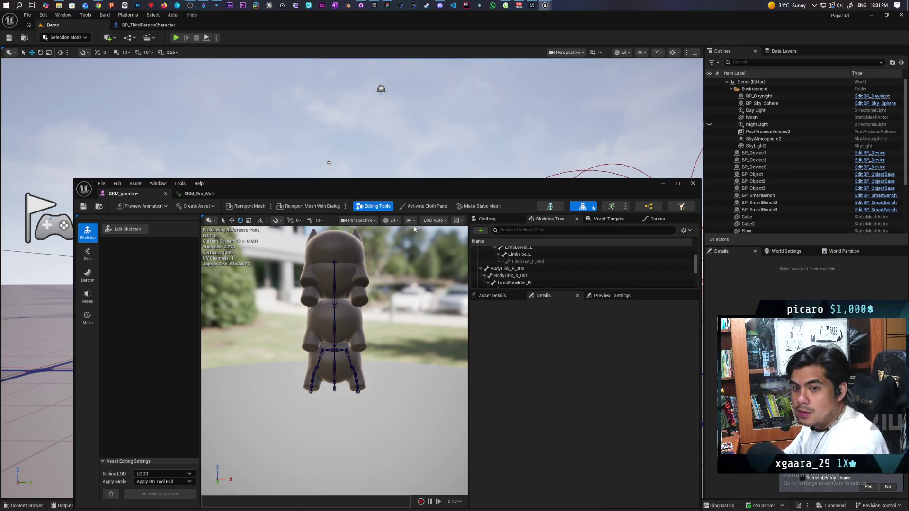
- Bring up BP_ThirdPersonCharacter's AttachToStack graph and move the Number getter and reroute nodes below Append
click(661, 183)
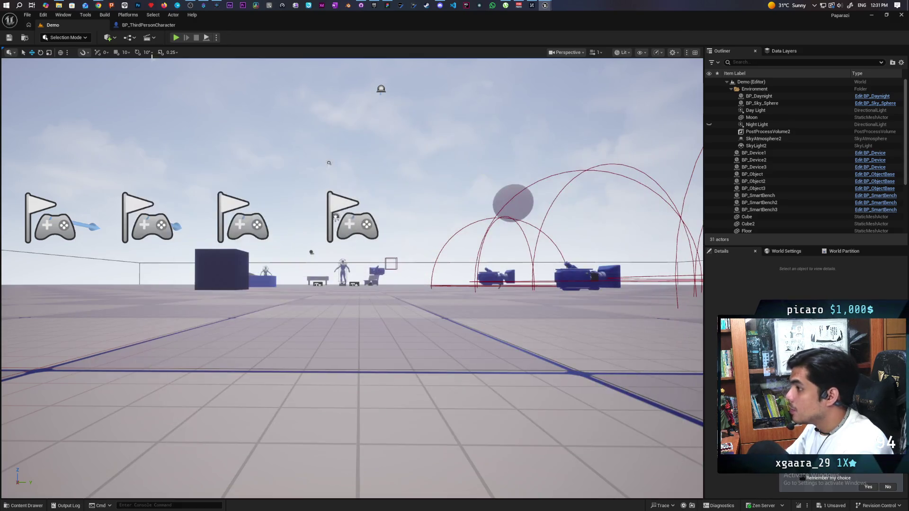
click(146, 26)
mouse_move(331, 328)
mouse_down()
mouse_move(384, 302)
mouse_move(368, 291)
mouse_move(361, 298)
mouse_move(344, 271)
mouse_move(432, 304)
mouse_move(379, 274)
mouse_move(381, 253)
mouse_move(395, 321)
mouse_up()
click(368, 291)
mouse_move(379, 288)
mouse_down()
mouse_move(499, 286)
mouse_move(432, 299)
mouse_up()
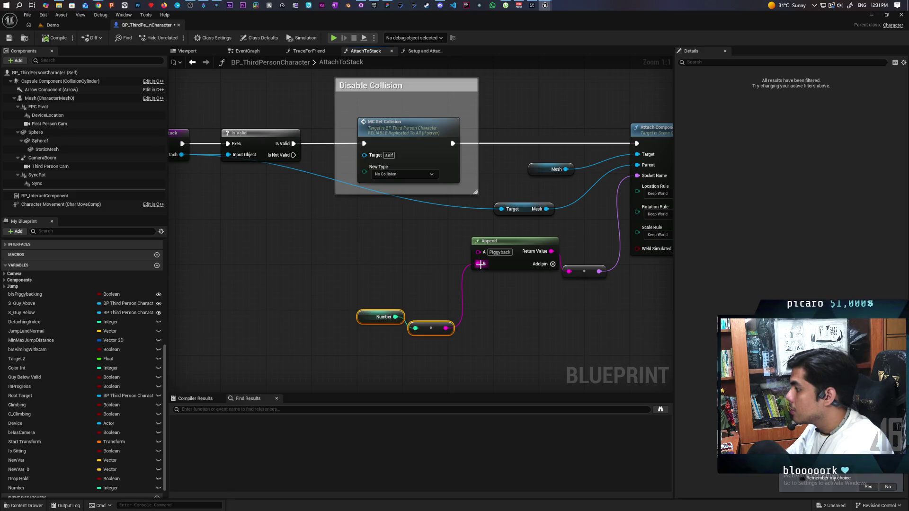
- Add a Select String node off Append's B input and an == node fed by Number
drag(480, 264, 425, 279)
text(sele)
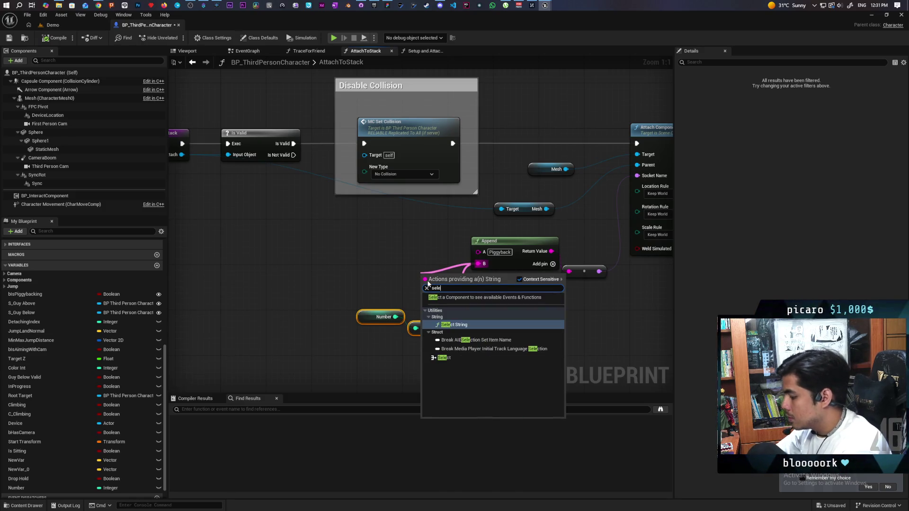
key(Return)
mouse_move(427, 332)
mouse_down()
mouse_move(364, 334)
mouse_move(353, 290)
mouse_up()
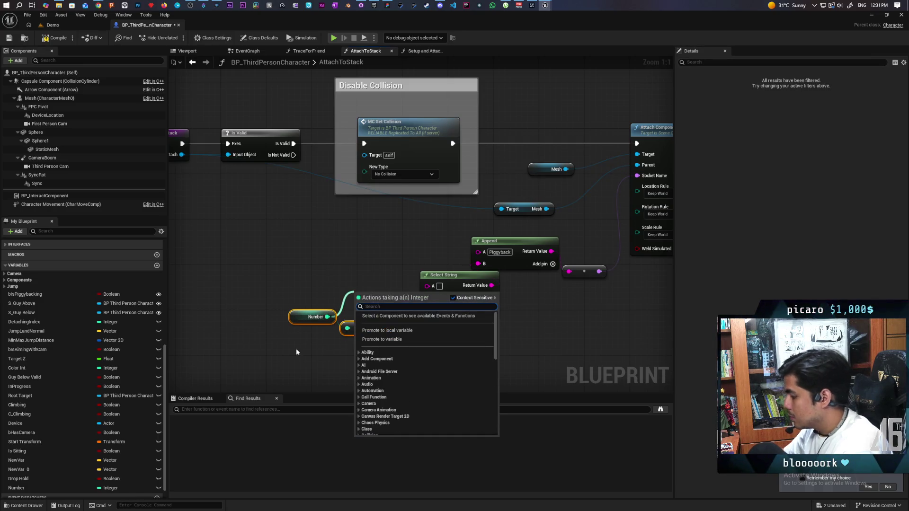
text(==)
key(Return)
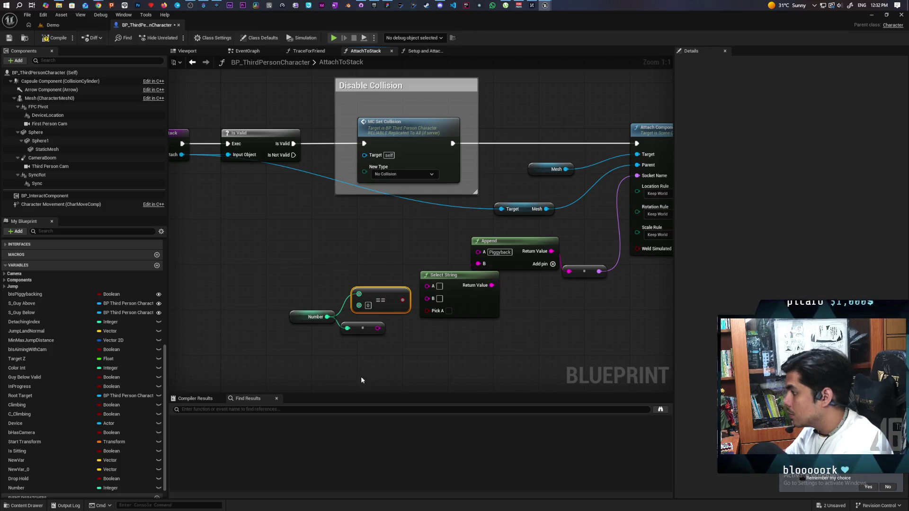
- Wire the == result into Pick A and the reroute into B, then compile
drag(403, 301, 428, 310)
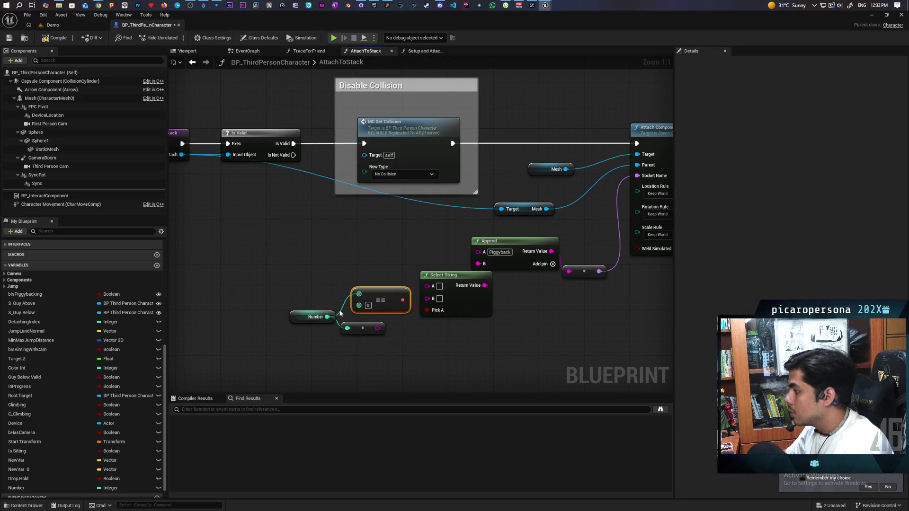
mouse_move(375, 328)
mouse_down()
mouse_move(427, 318)
mouse_move(432, 299)
mouse_move(450, 359)
mouse_up()
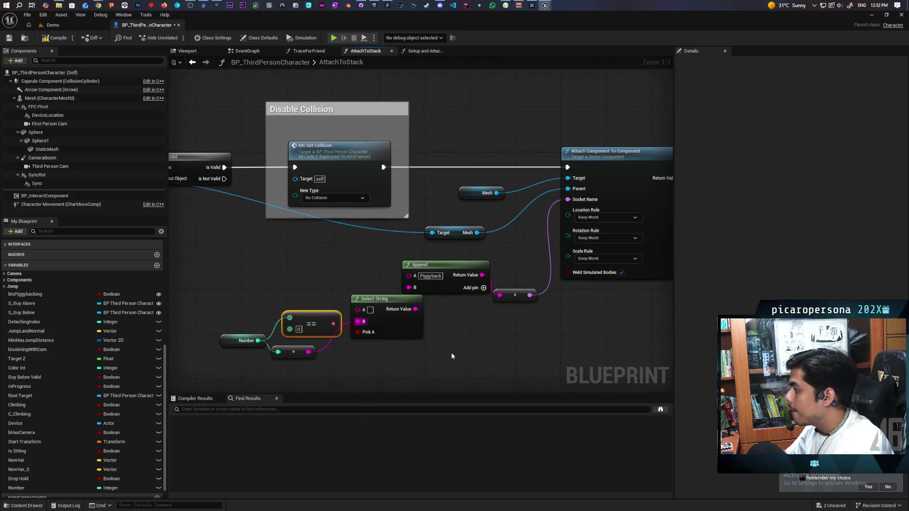
click(59, 41)
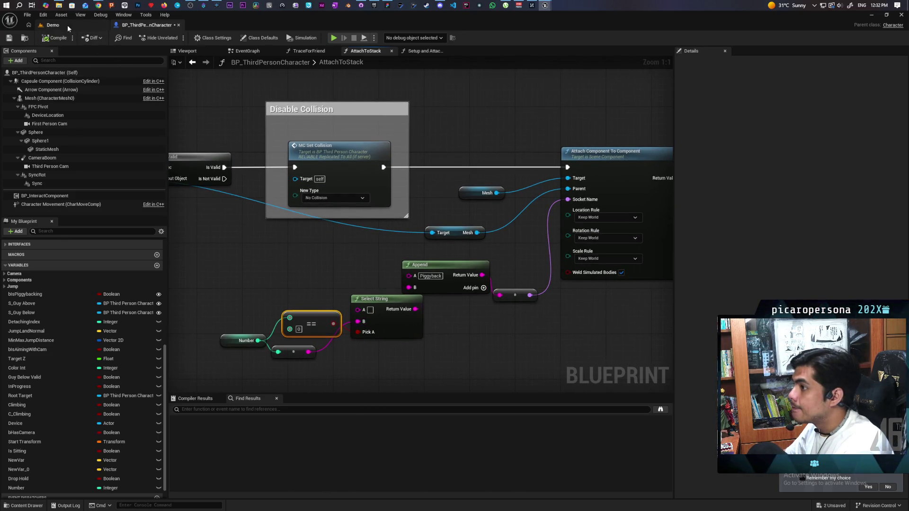
click(65, 26)
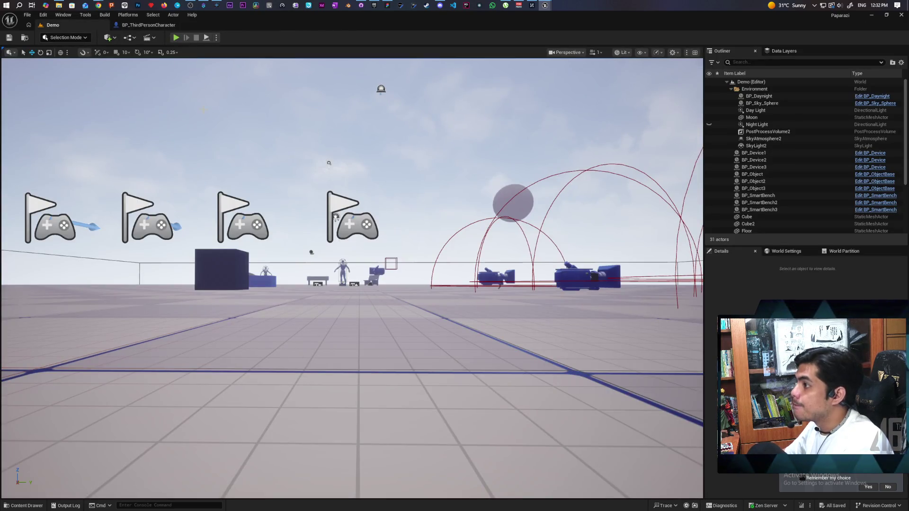
- Start a multiplayer play session and walk the blue cat to the centre
key(alt+p)
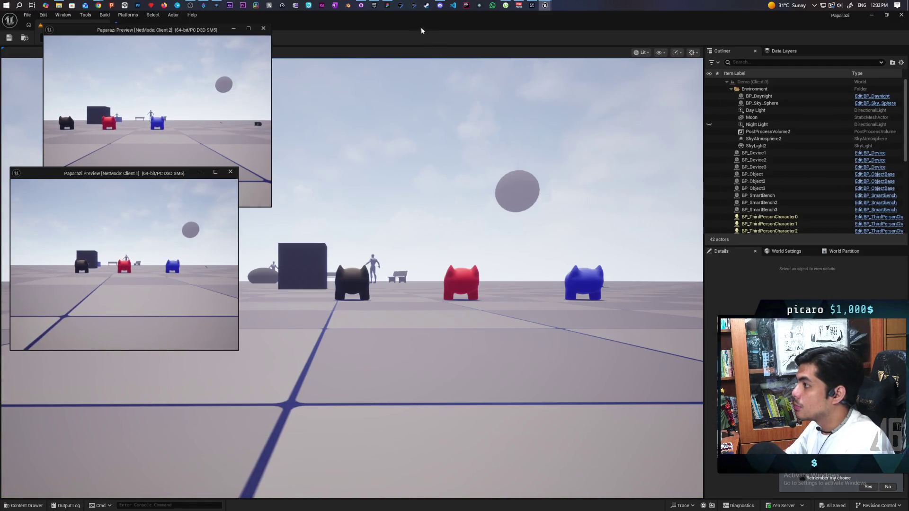
mouse_move(525, 25)
mouse_down()
mouse_move(525, 76)
mouse_move(597, 42)
mouse_up()
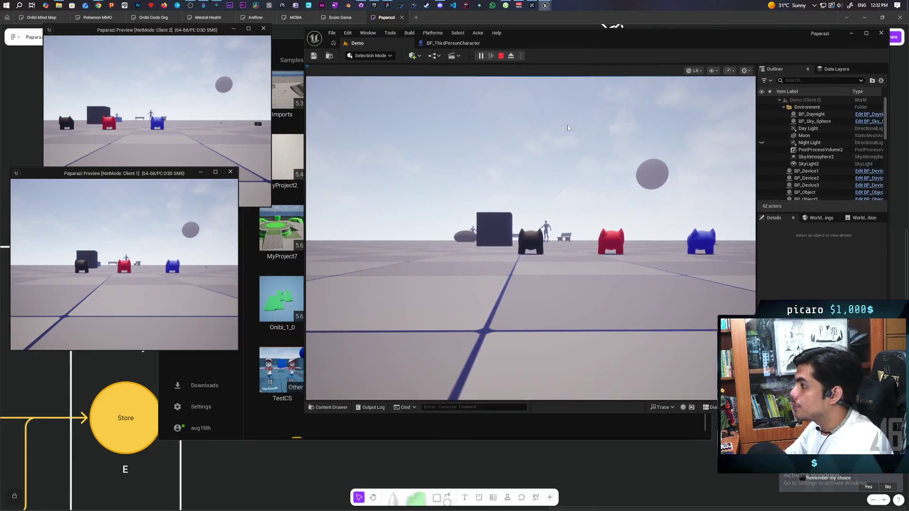
click(530, 237)
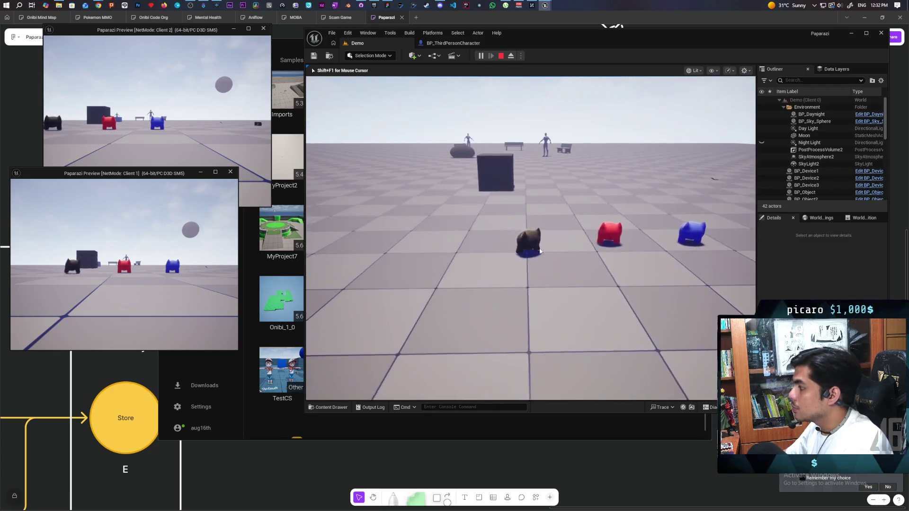
key(alt+Tab)
key(w)
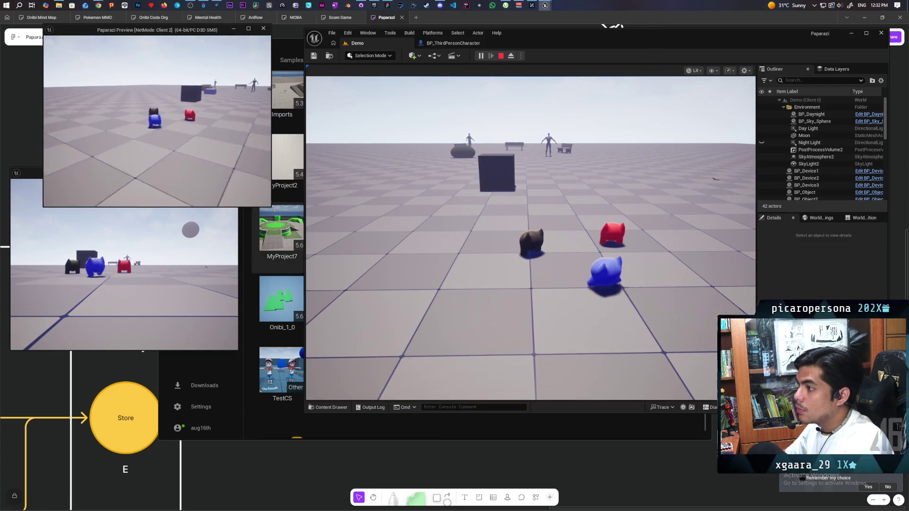
- Walk the red cat onto the blue cat, move the stacked cats, then stop
key(alt+Tab)
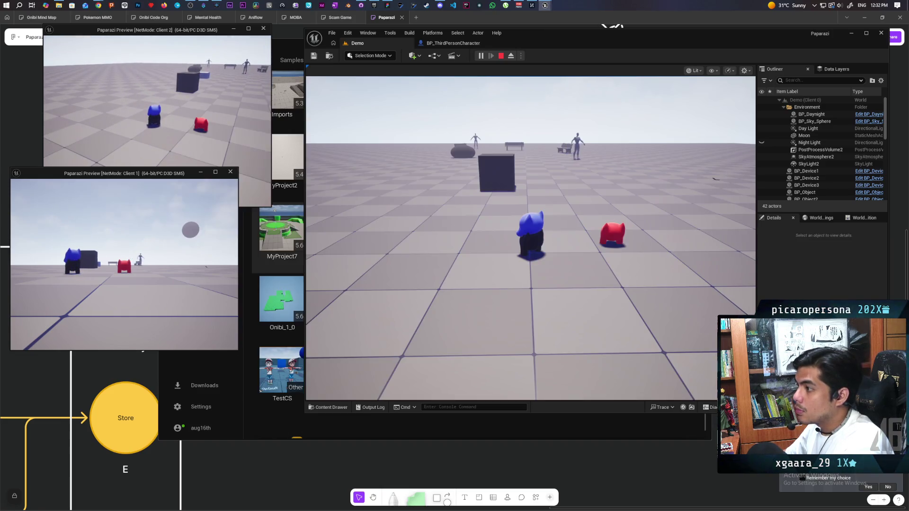
key(w)
key(w)
key(alt+Tab)
click(431, 282)
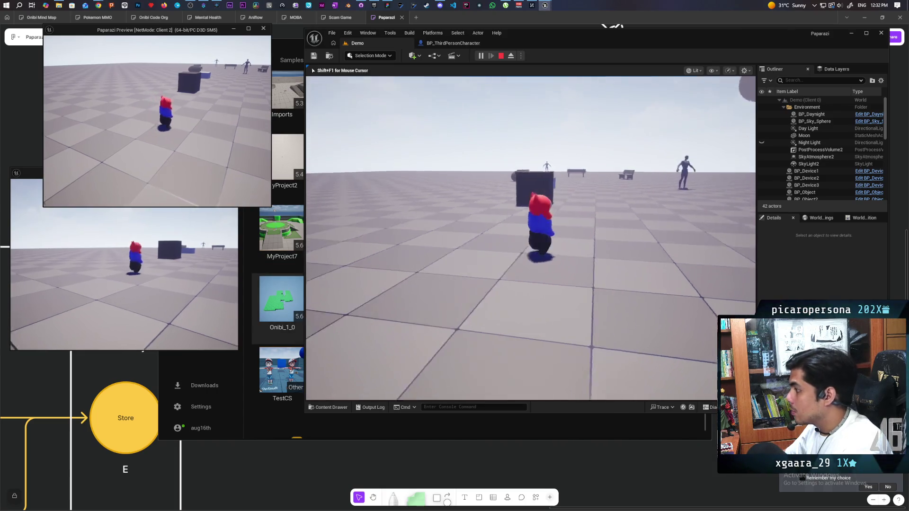
key(w)
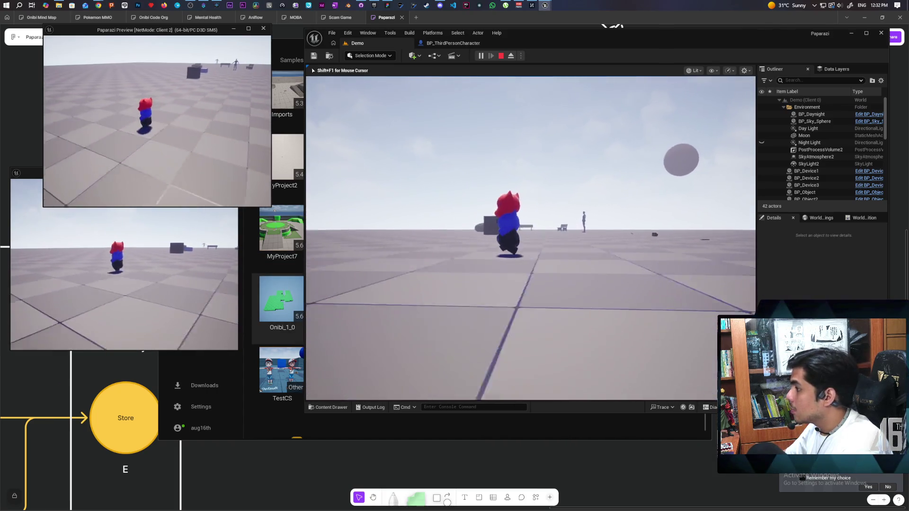
key(w)
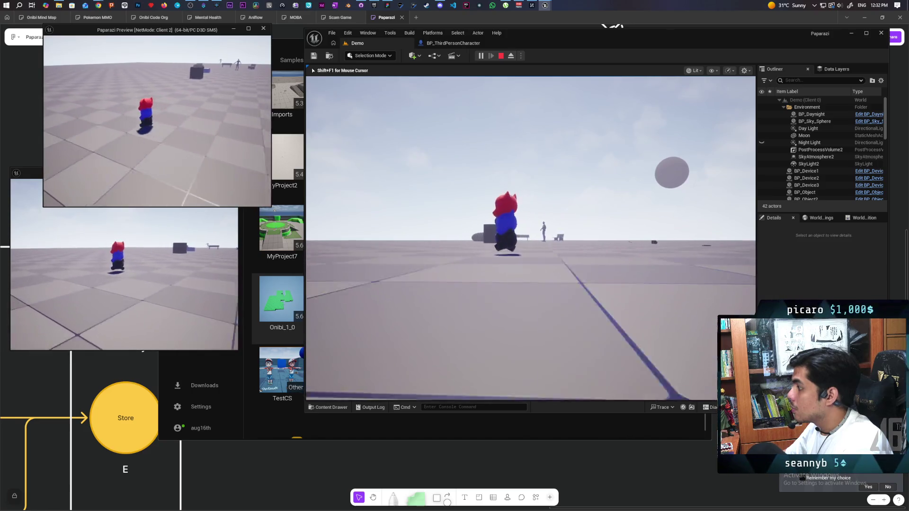
key(Escape)
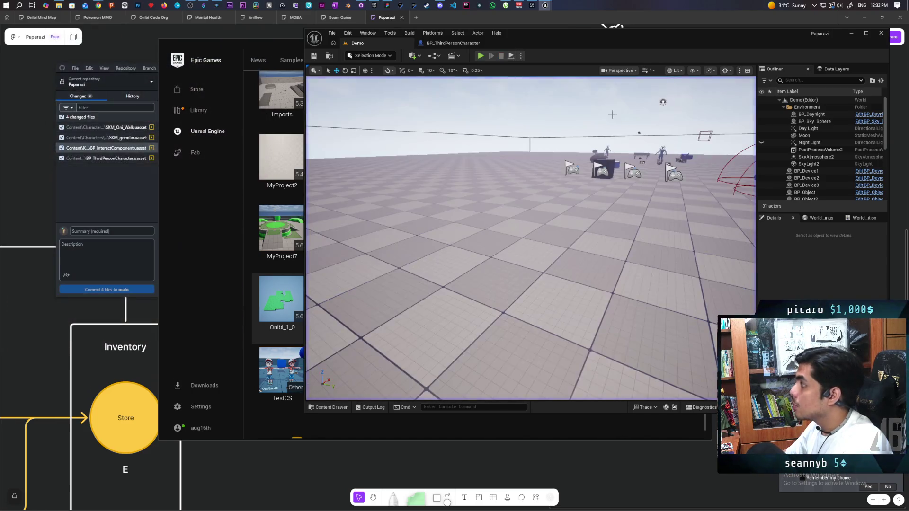
mouse_move(545, 10)
mouse_move(579, 54)
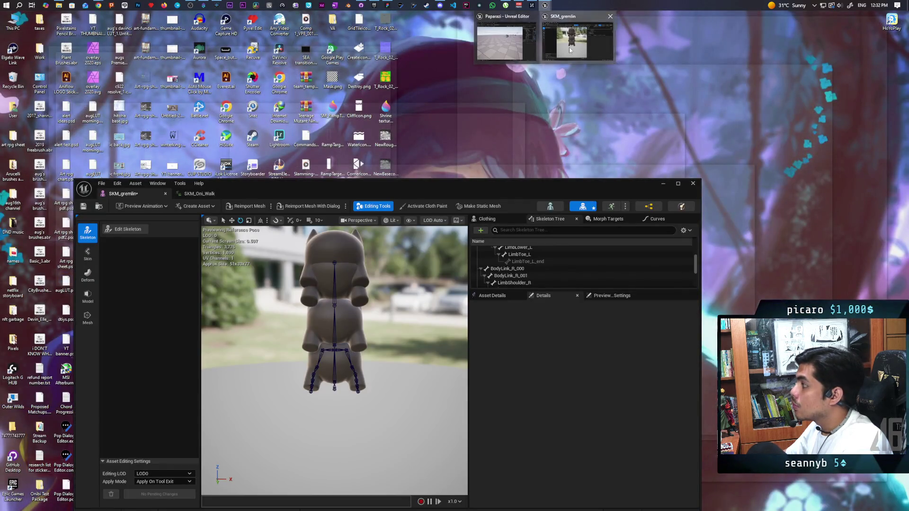
- Switch to SKM_Oni_Walk, pause its walk preview, then return to BP_ThirdPersonCharacter
click(568, 53)
click(199, 194)
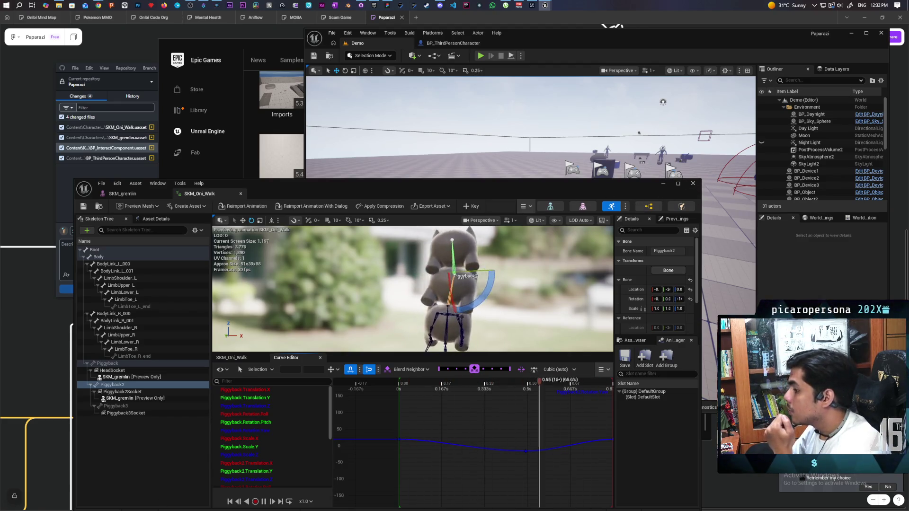
click(264, 501)
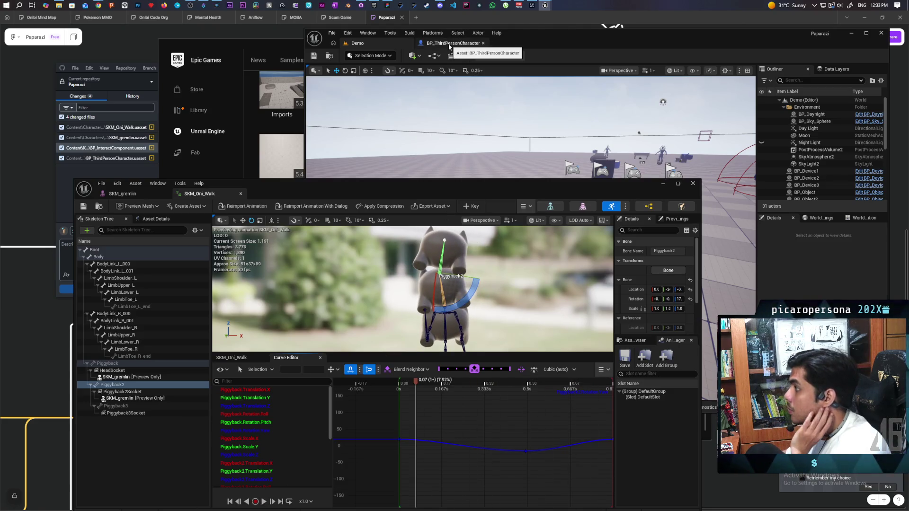
click(449, 44)
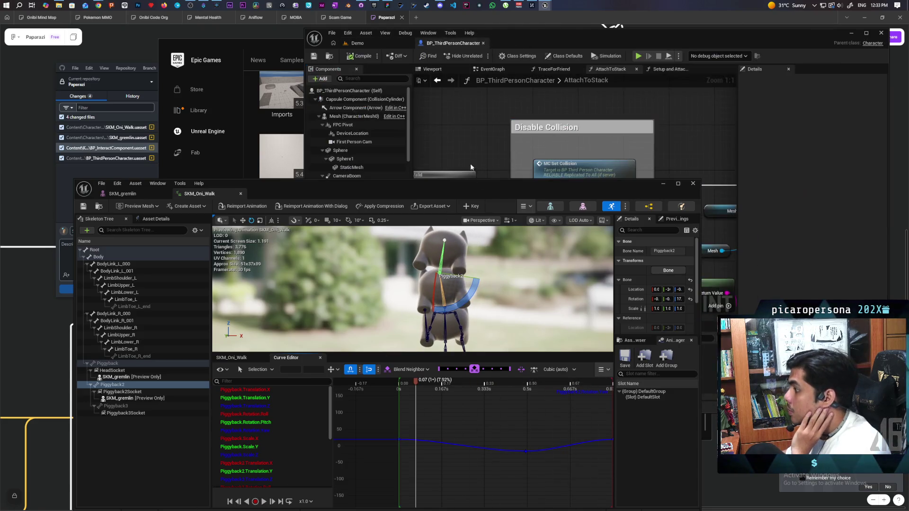
- Minimize the animation editor and pan the AttachToStack graph to the Disable Movement node
click(662, 184)
drag(575, 254, 477, 222)
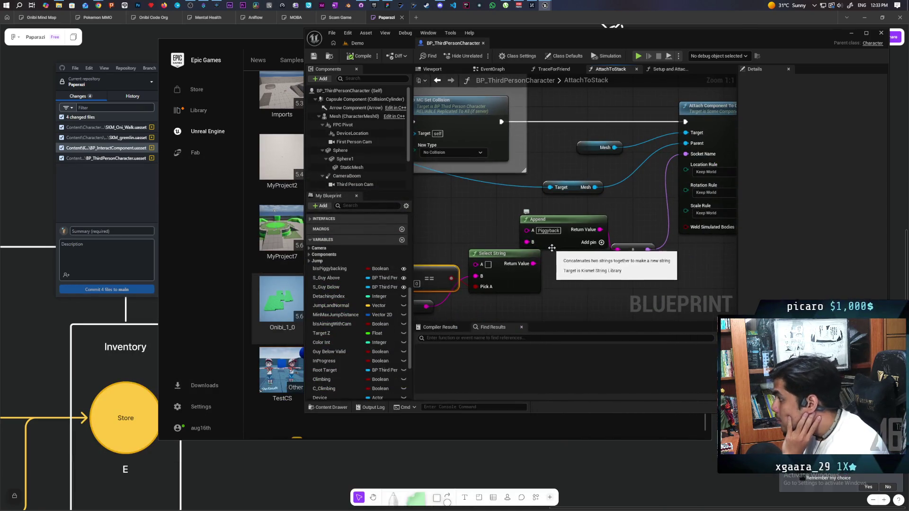
mouse_move(570, 289)
mouse_down()
mouse_move(615, 250)
mouse_move(647, 247)
mouse_move(652, 235)
mouse_up()
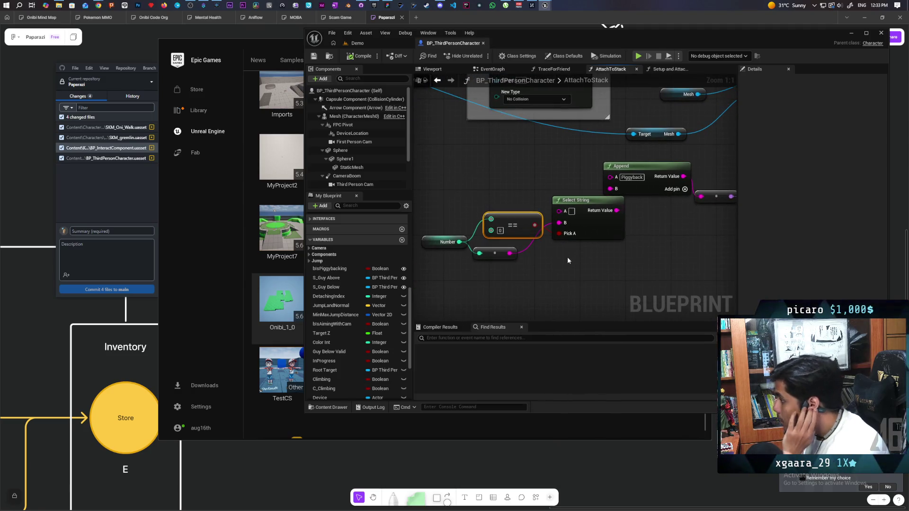
mouse_move(567, 257)
mouse_down()
mouse_move(584, 260)
mouse_move(447, 284)
mouse_move(512, 270)
mouse_up()
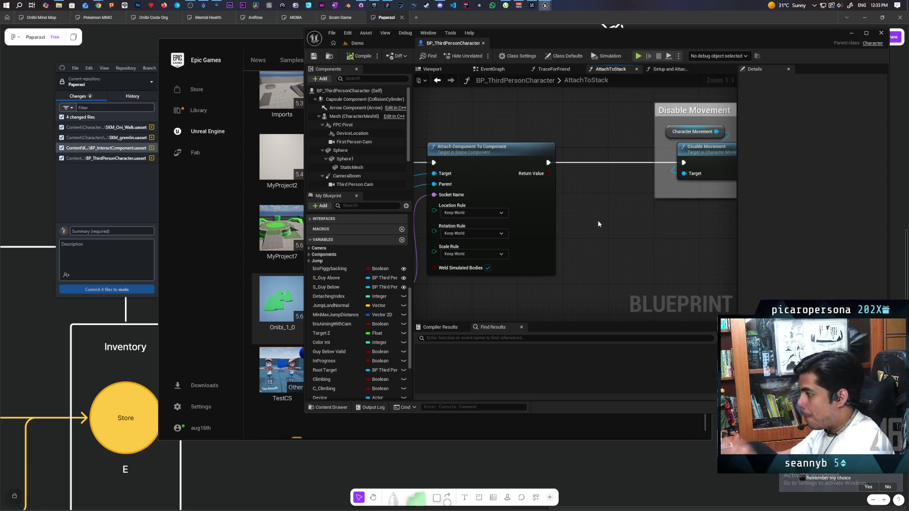
scroll(593, 204, down, 3)
drag(513, 217, 619, 236)
mouse_move(515, 251)
mouse_down()
mouse_move(556, 258)
mouse_move(461, 281)
mouse_up()
scroll(547, 250, up, 1)
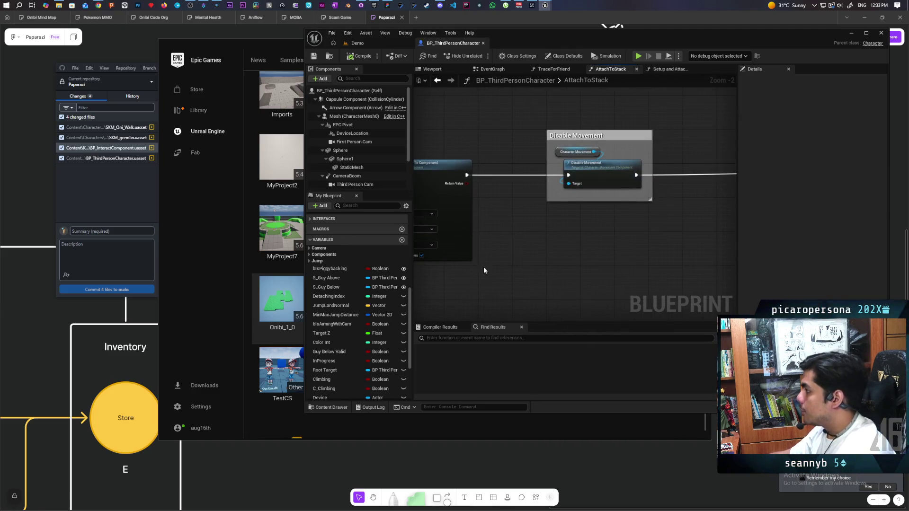
- Insert a Print String node just before Disable Movement, tidy nodes, and play the Demo level
key(ctrl+v)
mouse_move(539, 201)
mouse_down()
mouse_move(503, 175)
mouse_move(492, 184)
mouse_up()
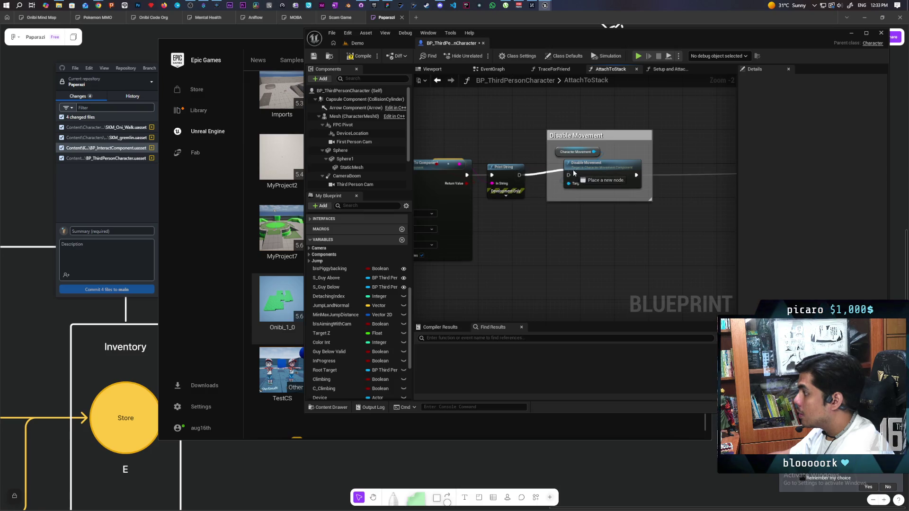
drag(444, 167, 474, 142)
click(446, 171)
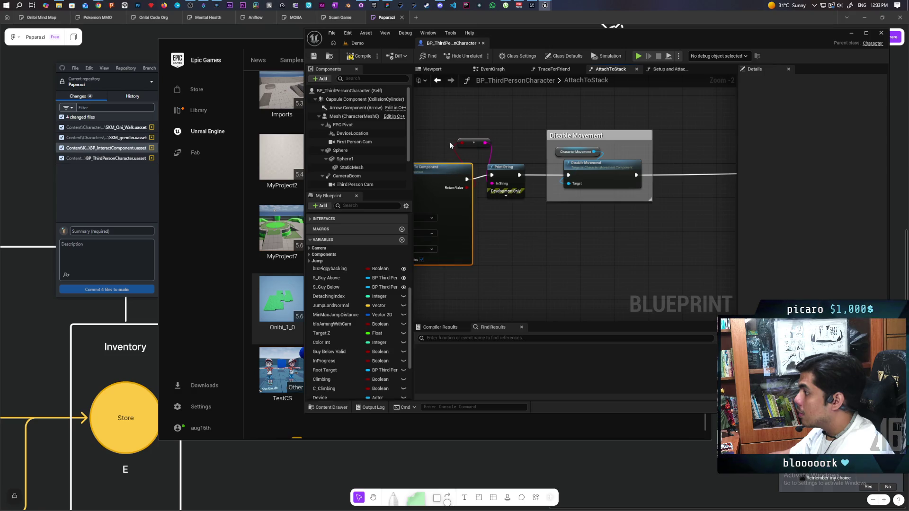
click(369, 43)
click(481, 56)
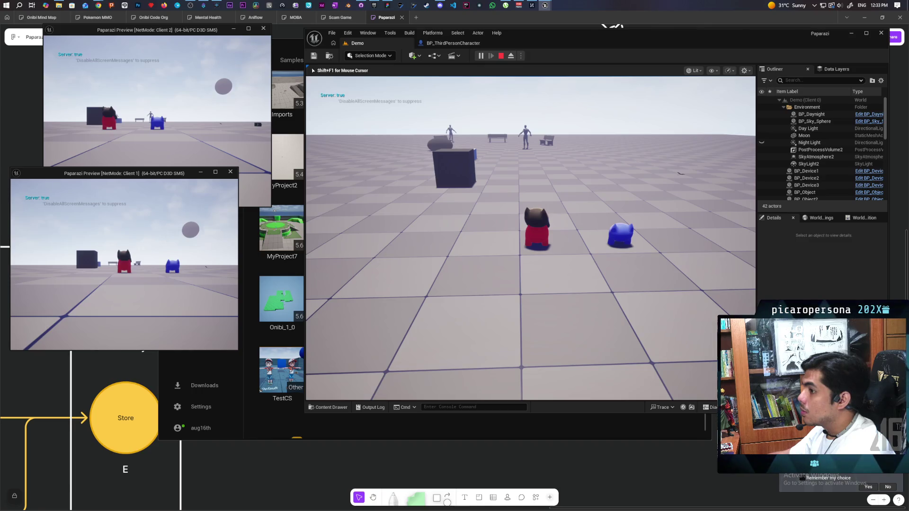
- Check the cats in the Client 2 and Client 1 windows, stop, and start another session
key(alt+Tab)
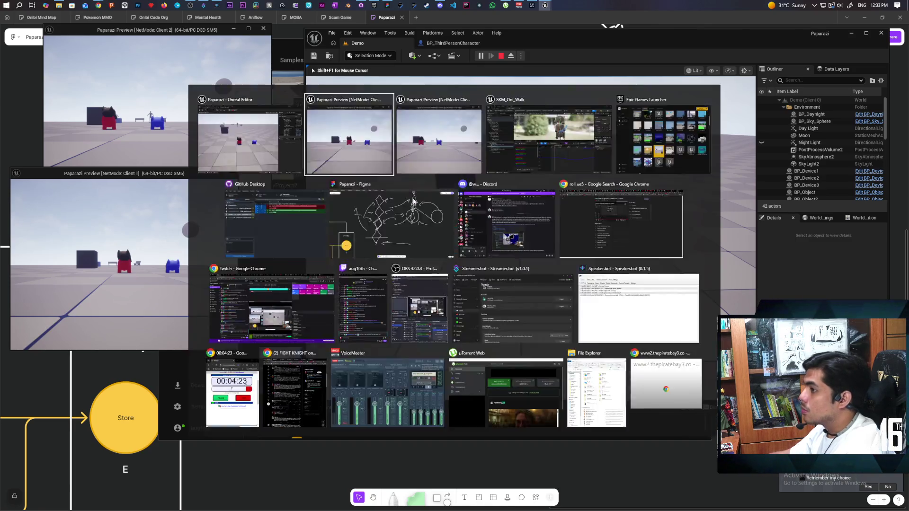
key(alt+Tab)
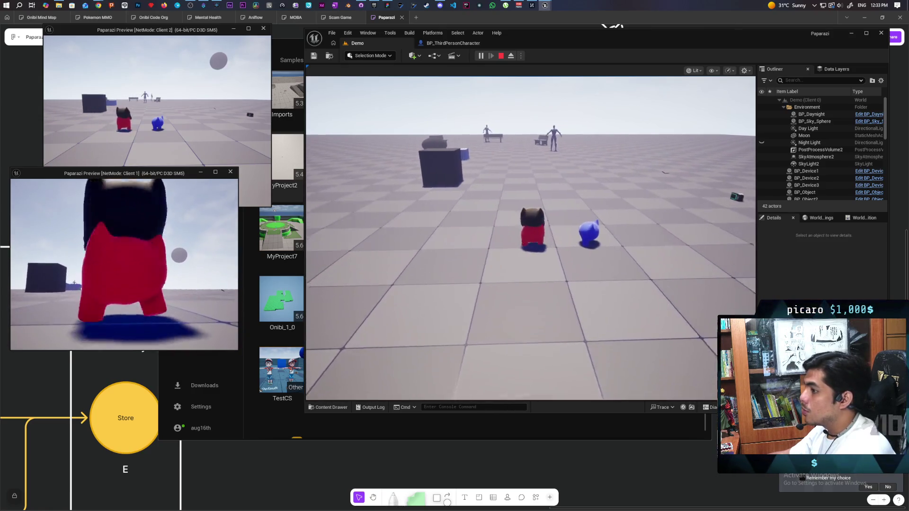
key(Escape)
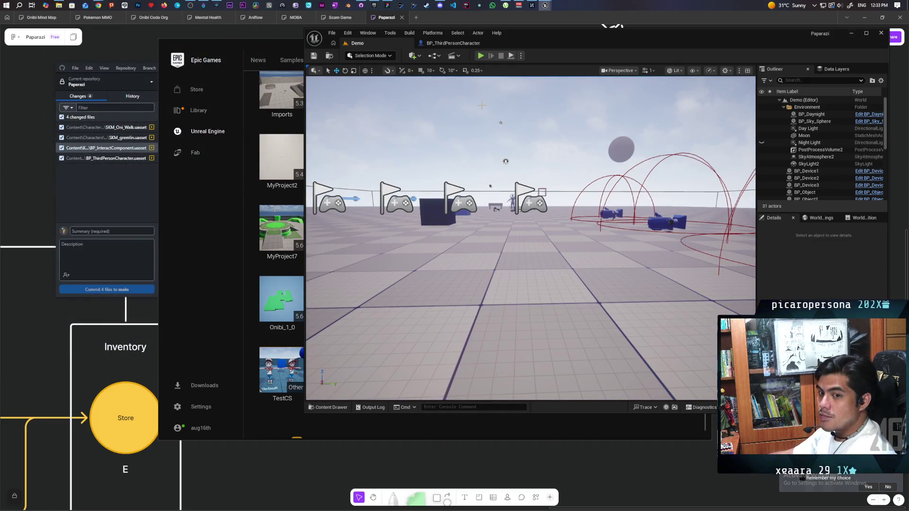
click(481, 55)
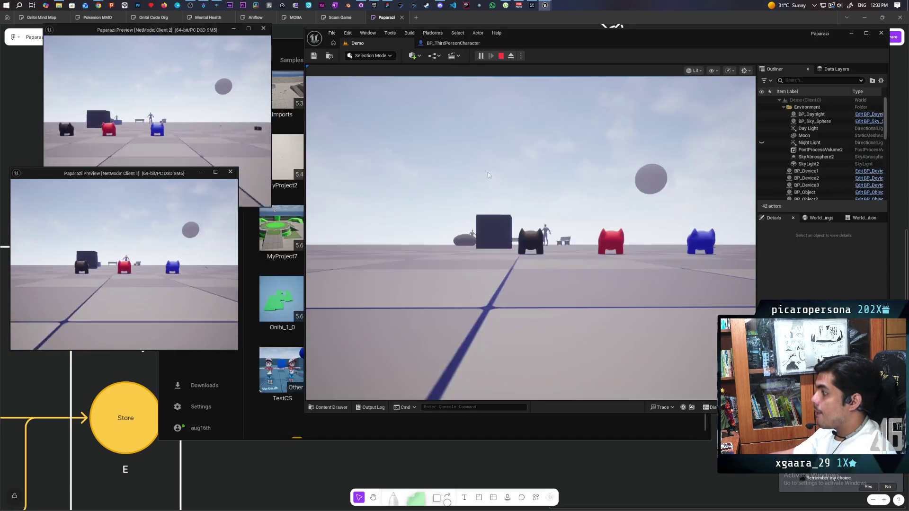
- Walk the dark cat past the cubes toward the red and blue cats, then stop
key(w)
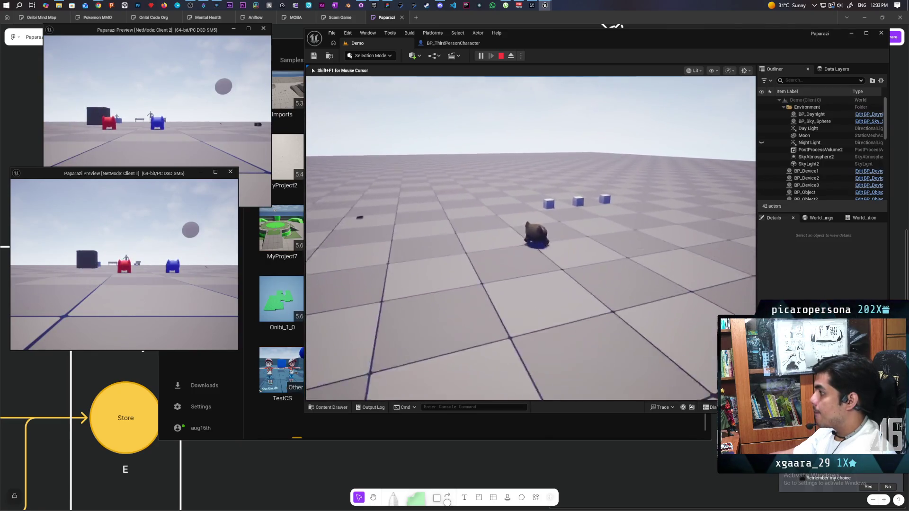
key(s)
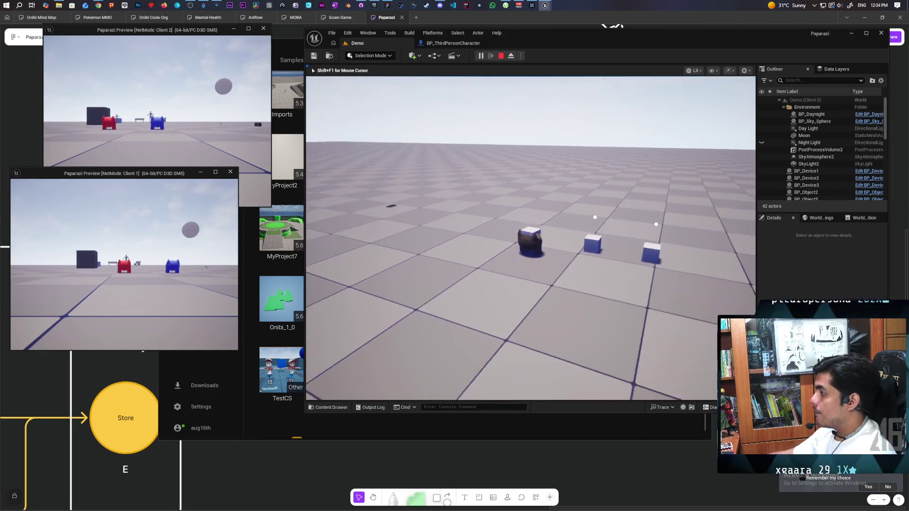
key(w)
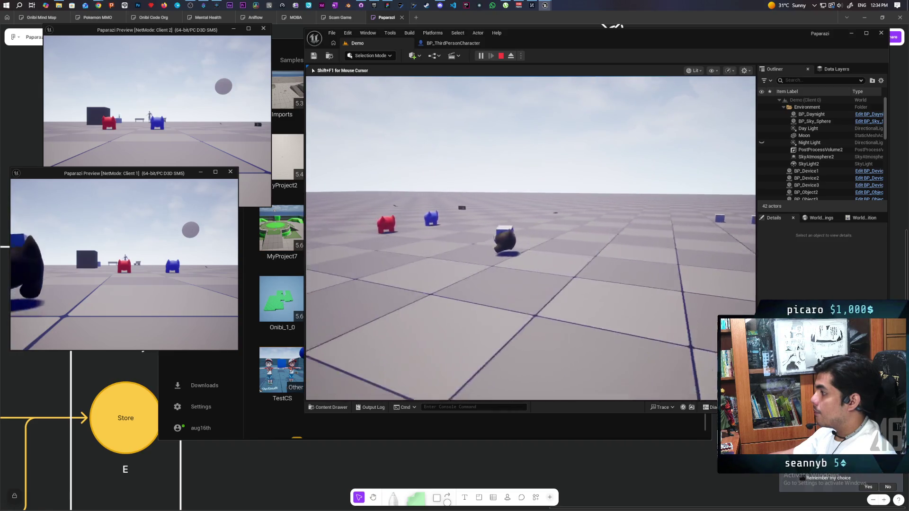
key(d)
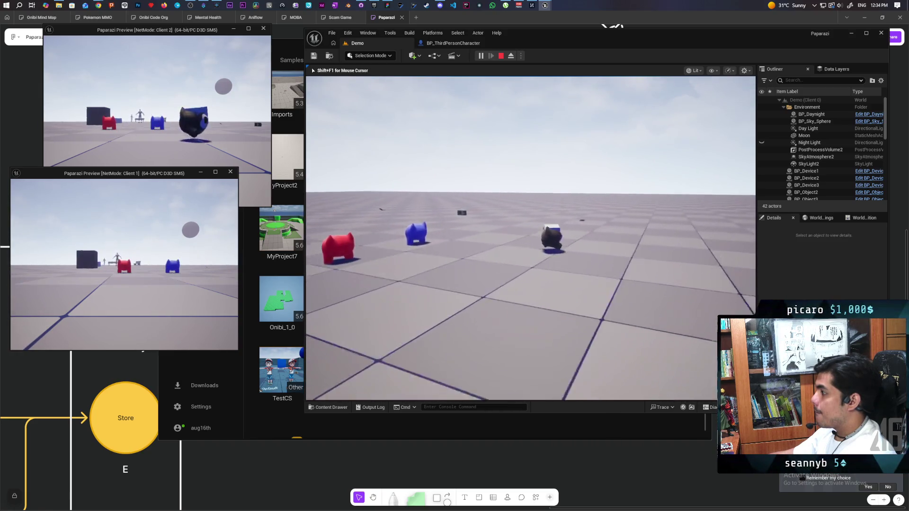
key(s)
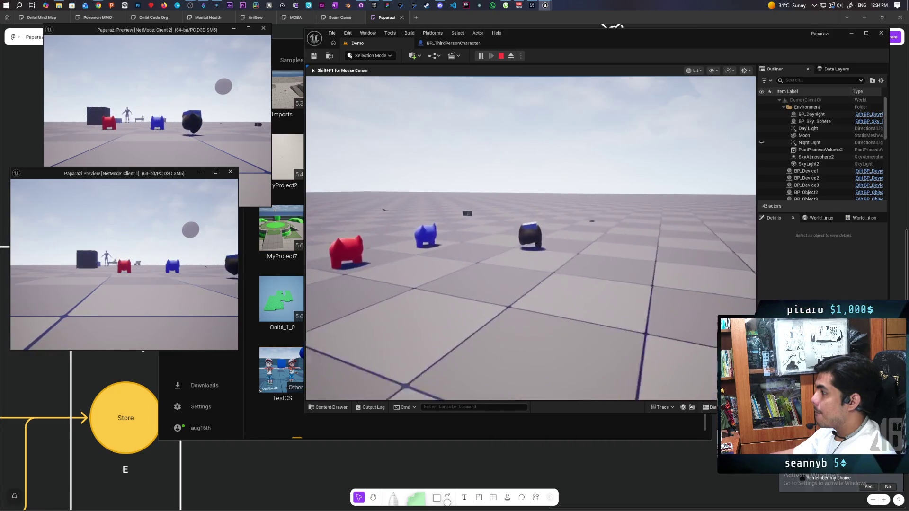
key(w)
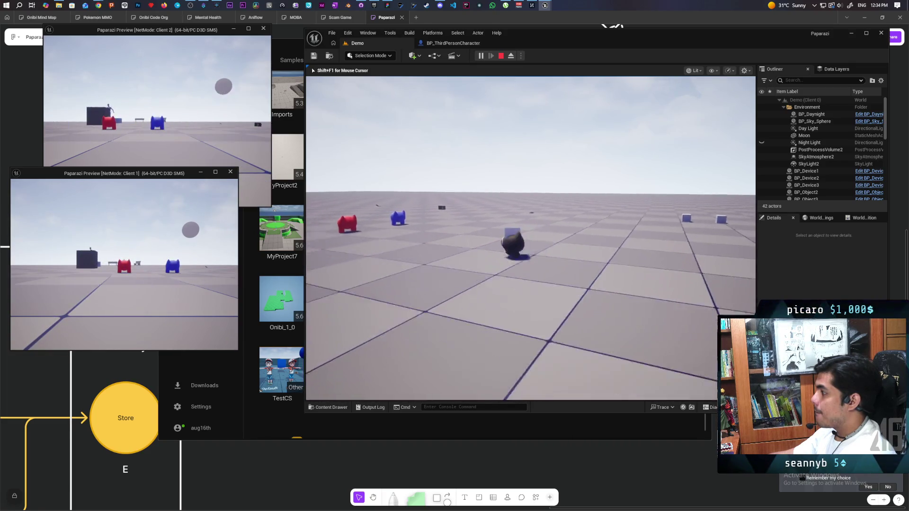
key(w)
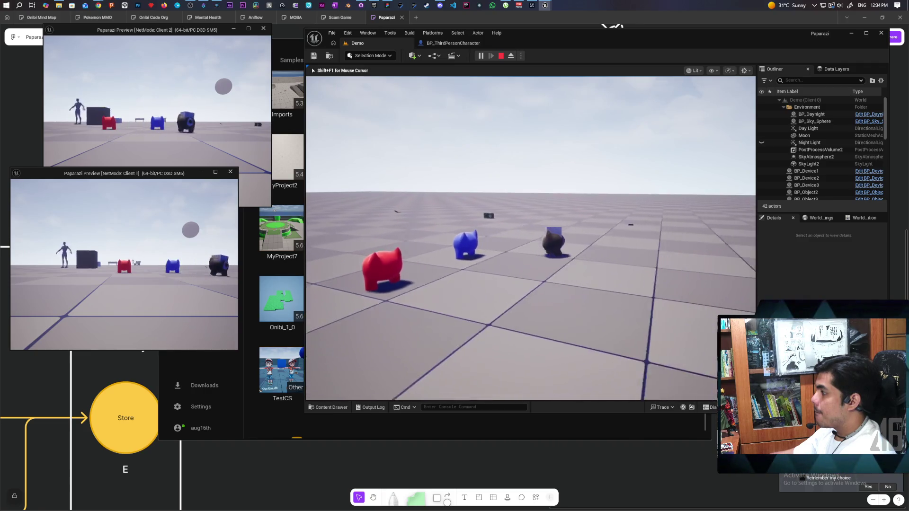
key(w)
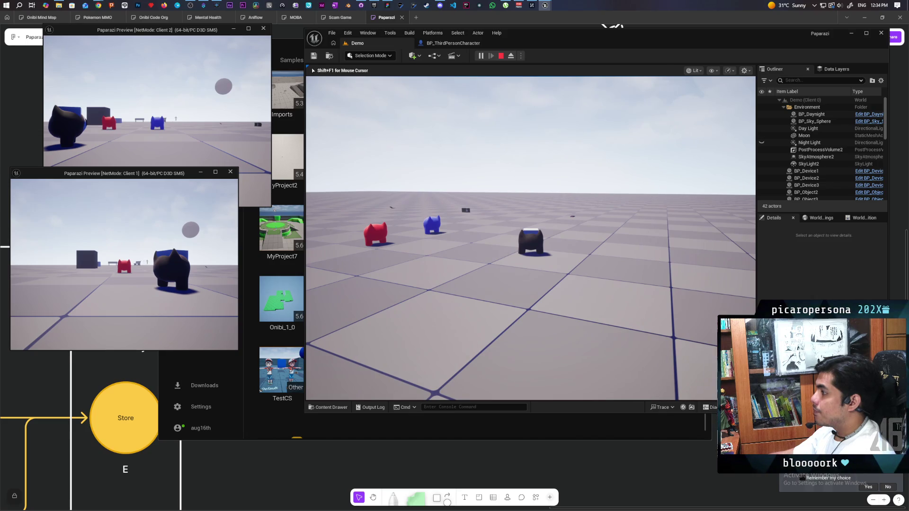
key(Escape)
- Set SKM_gremlin's HeadSocket relative location Y to -9.0, then start a multiplayer play session
mouse_move(547, 3)
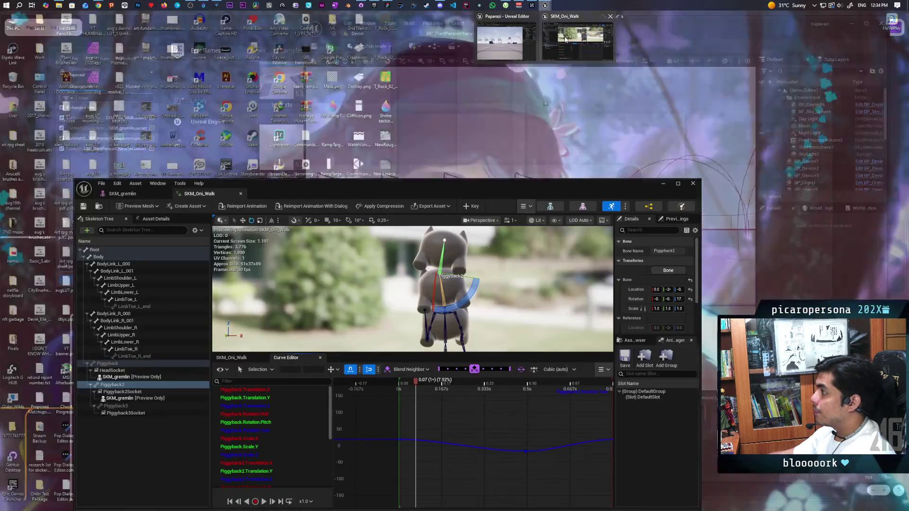
click(580, 33)
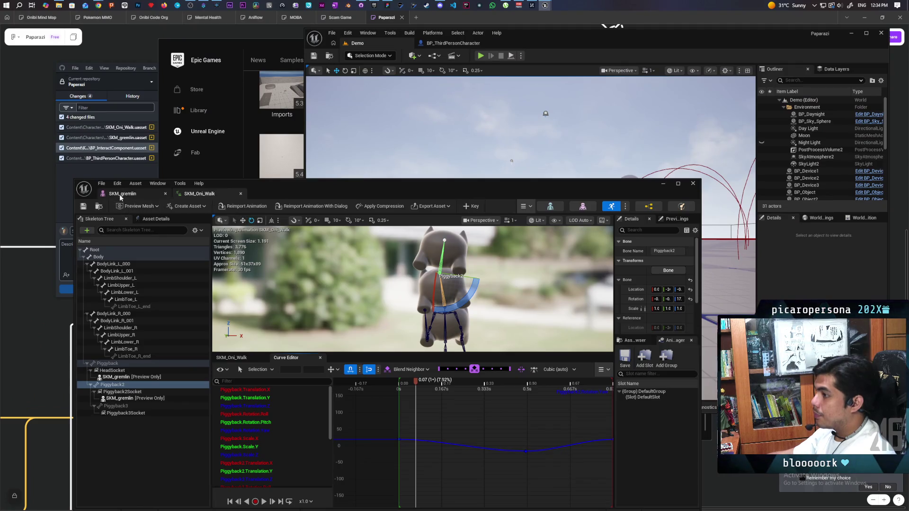
click(119, 194)
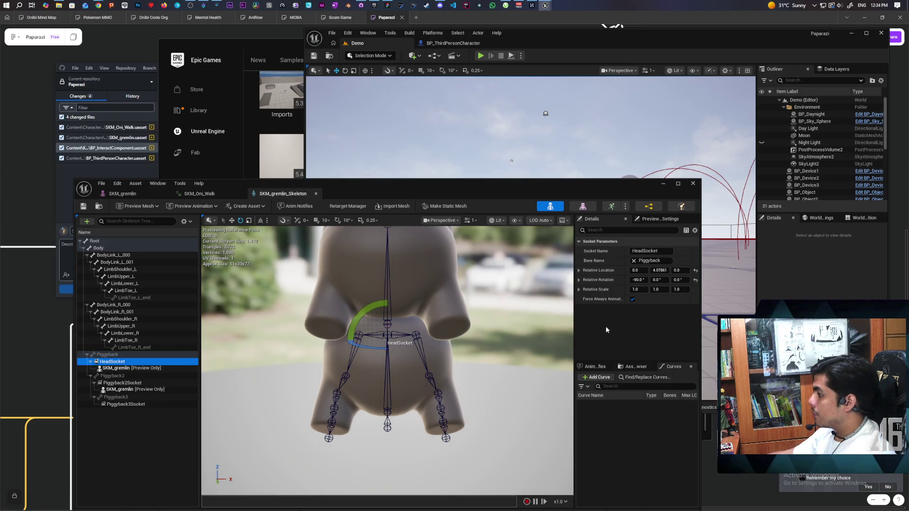
drag(659, 271, 624, 271)
click(668, 271)
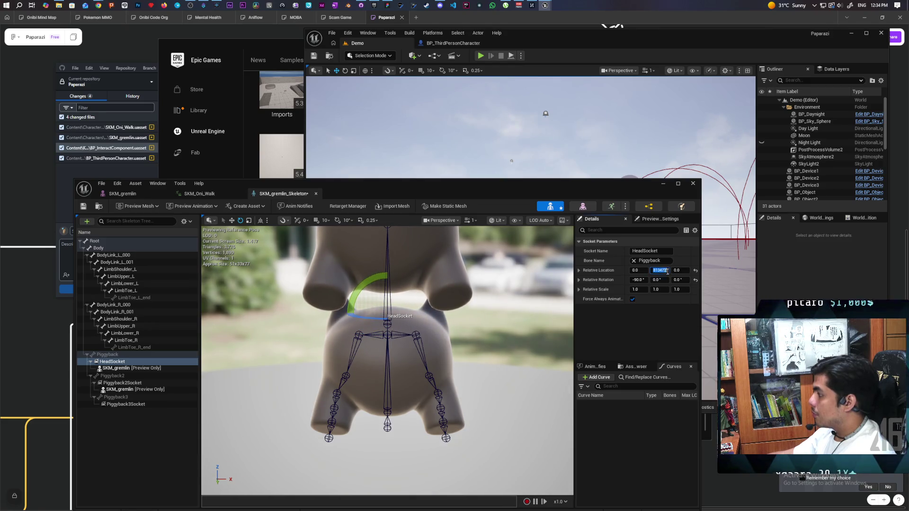
text(-96)
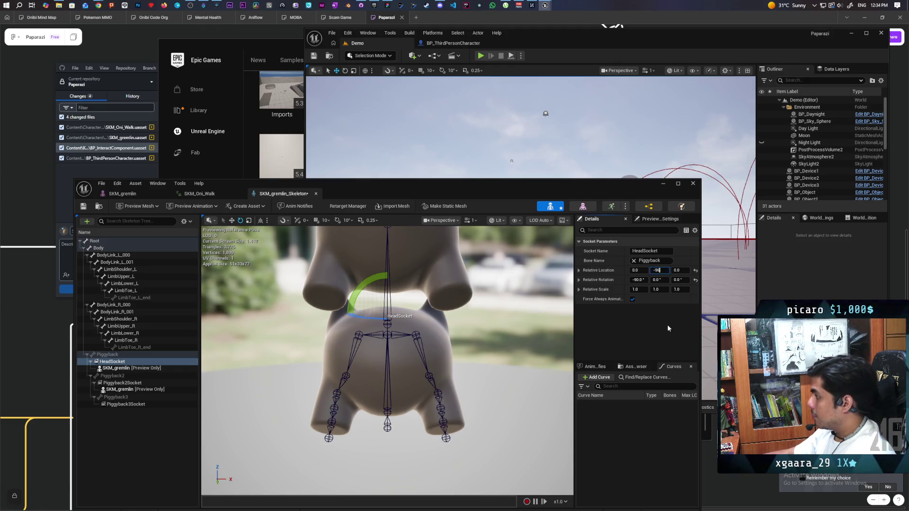
key(BackSpace)
key(Return)
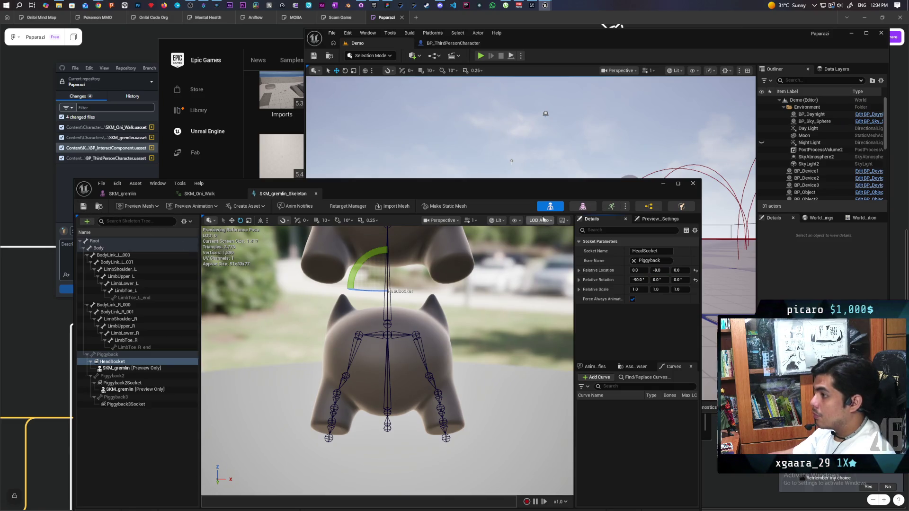
click(663, 183)
click(481, 55)
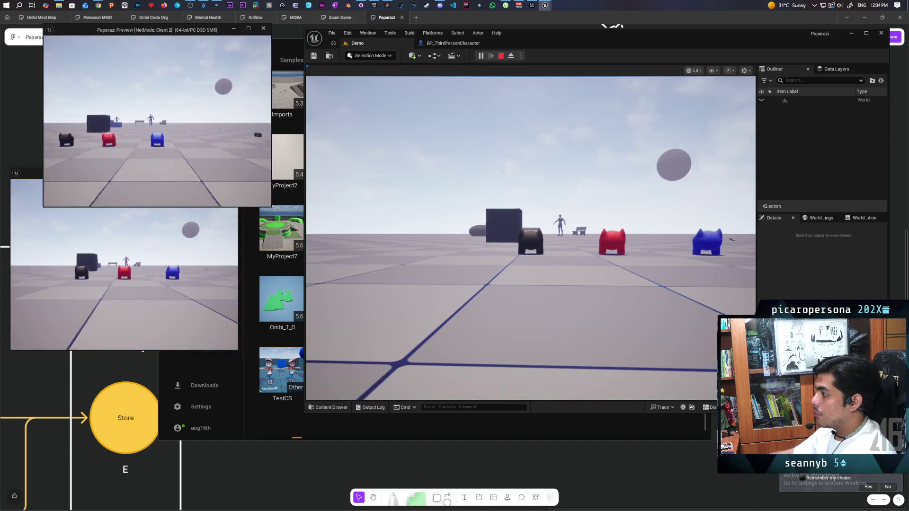
- In Client 1, move the black cat past the blue cubes toward the red and blue cats
key(alt+Tab)
click(306, 156)
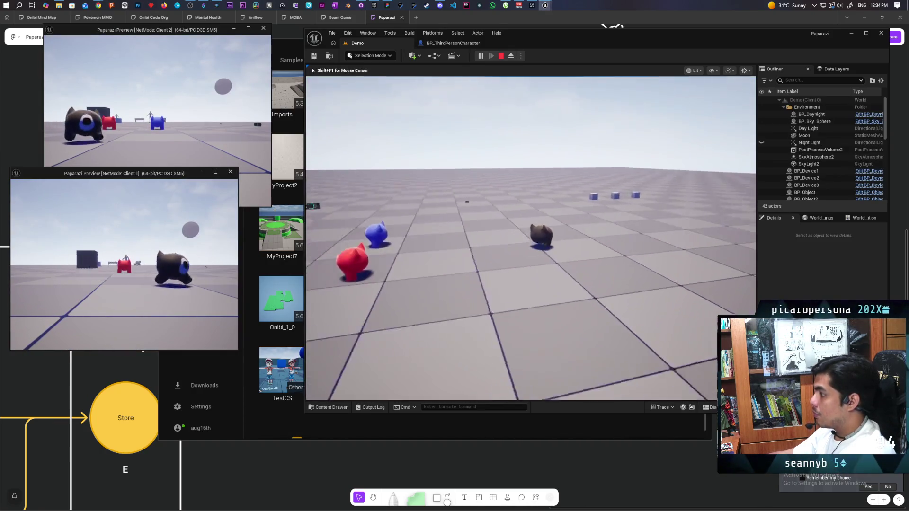
key(w)
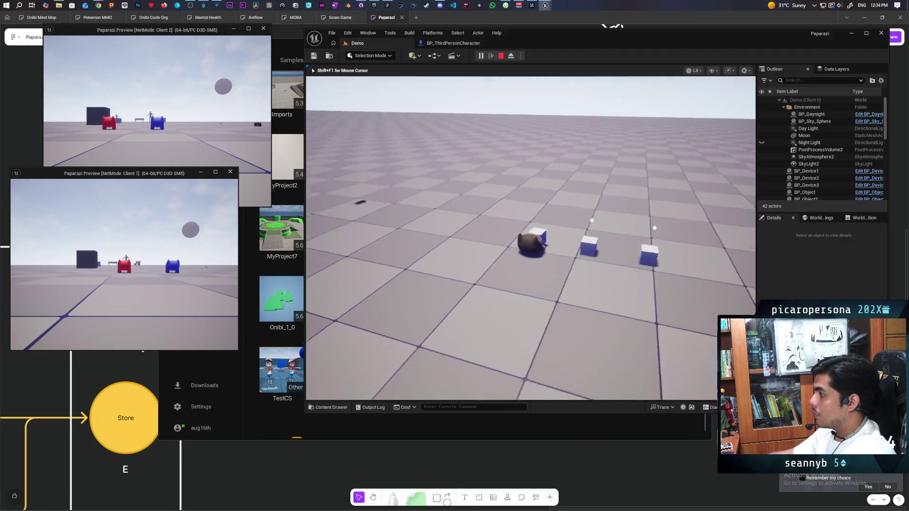
key(w)
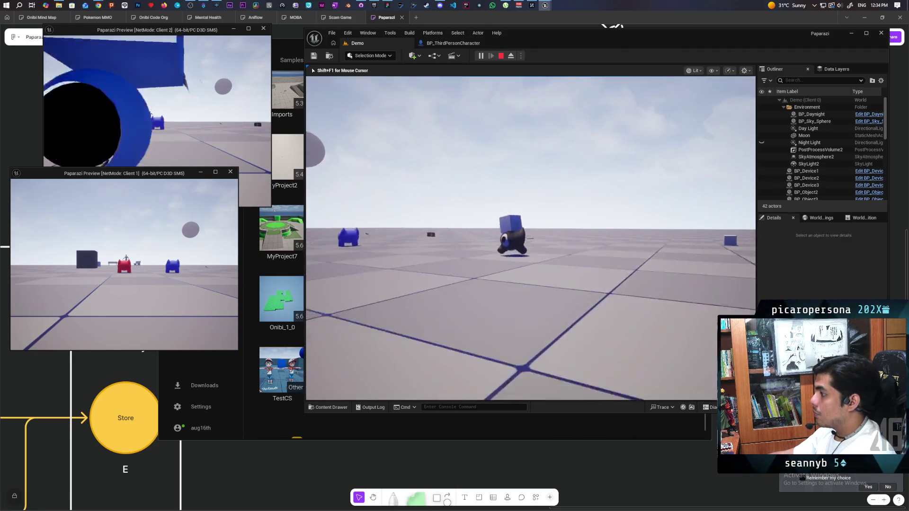
key(w)
key(e)
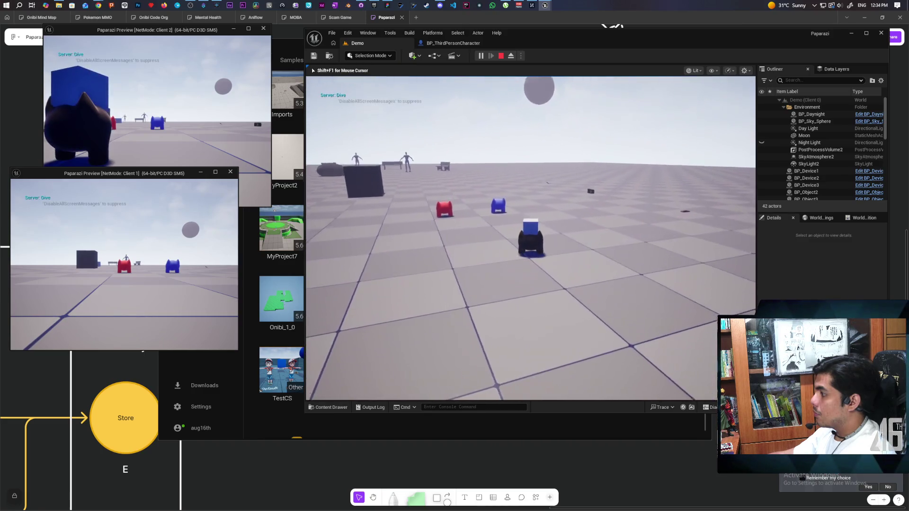
key(a)
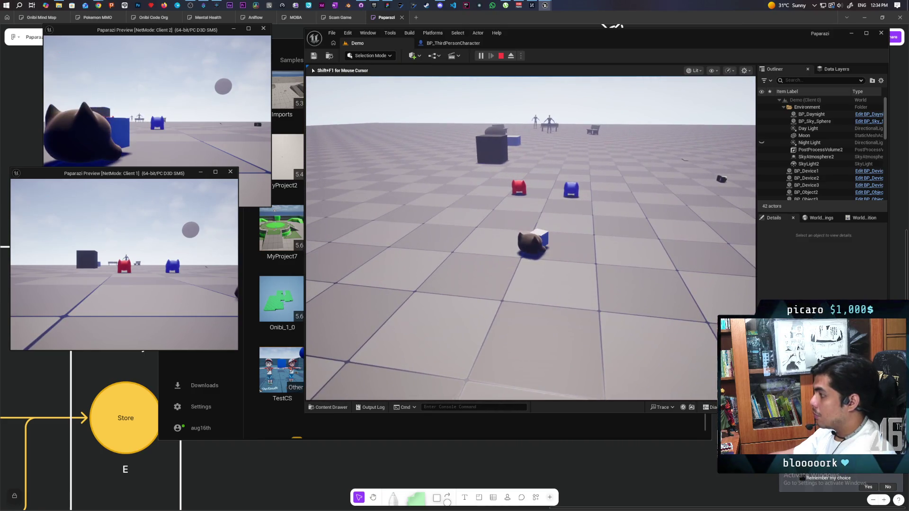
key(e)
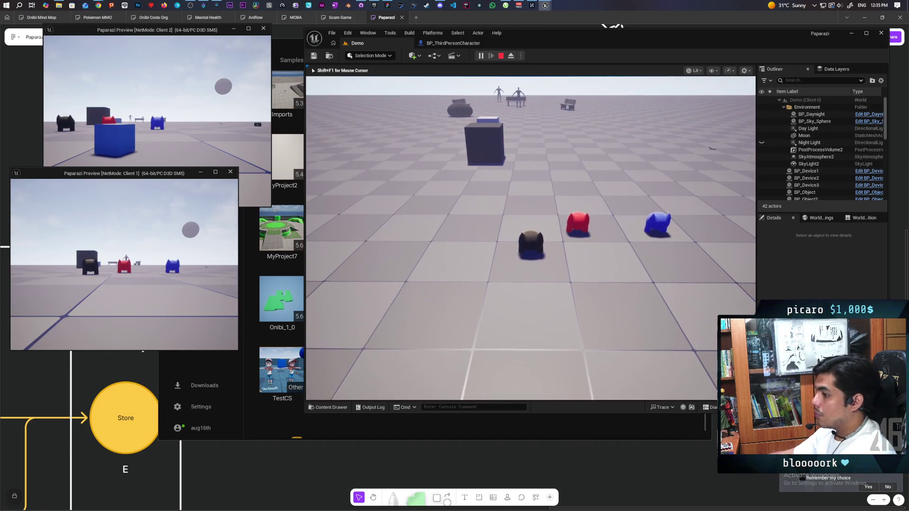
key(shift+F1)
- In Client 2, walk the blue cat onto the black cat's back, then stop
click(180, 127)
key(w)
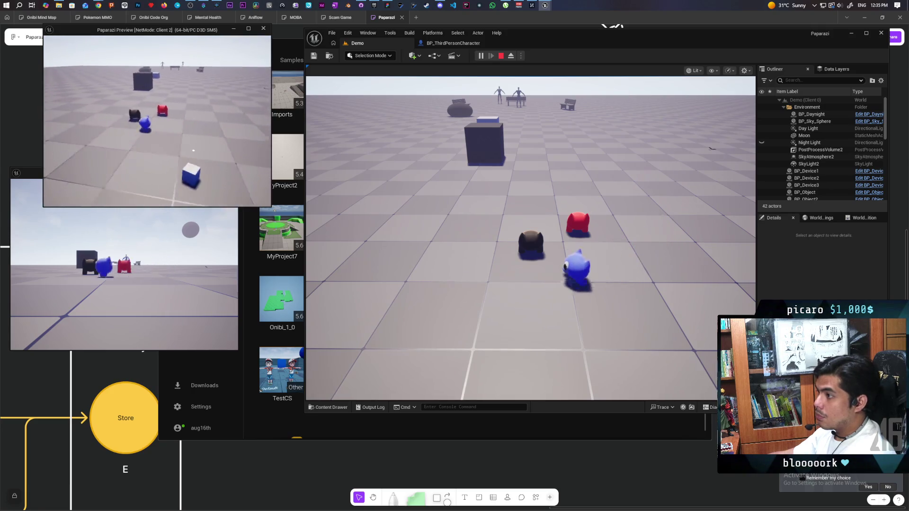
key(e)
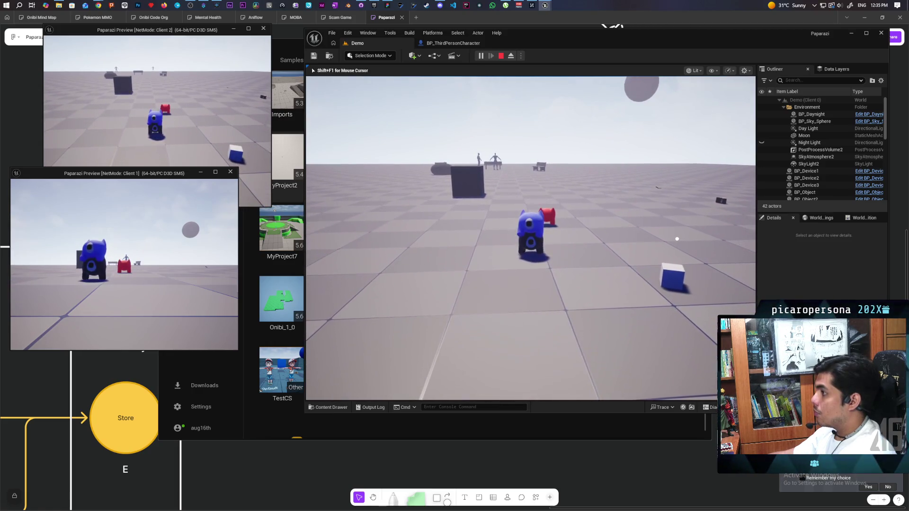
key(Escape)
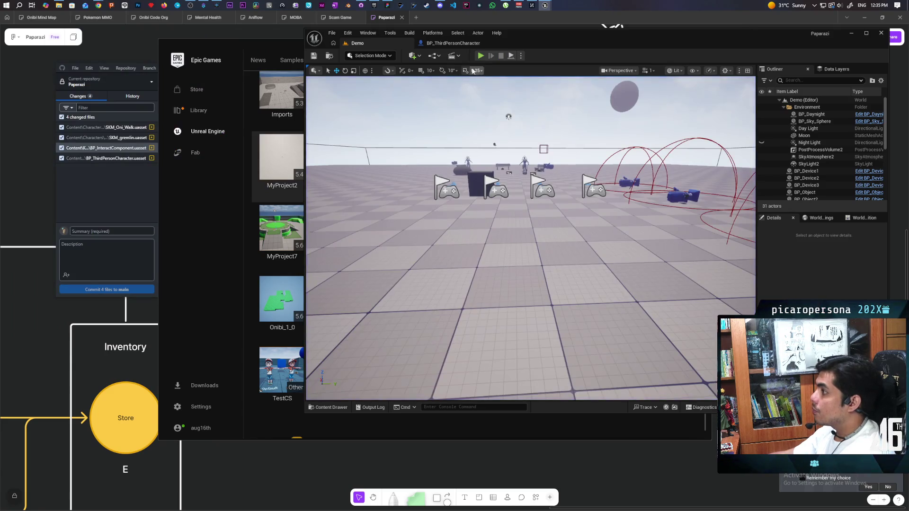
- Delete the stray reroute node in BP_ThirdPersonCharacter's attach logic
click(456, 43)
scroll(519, 228, down, 2)
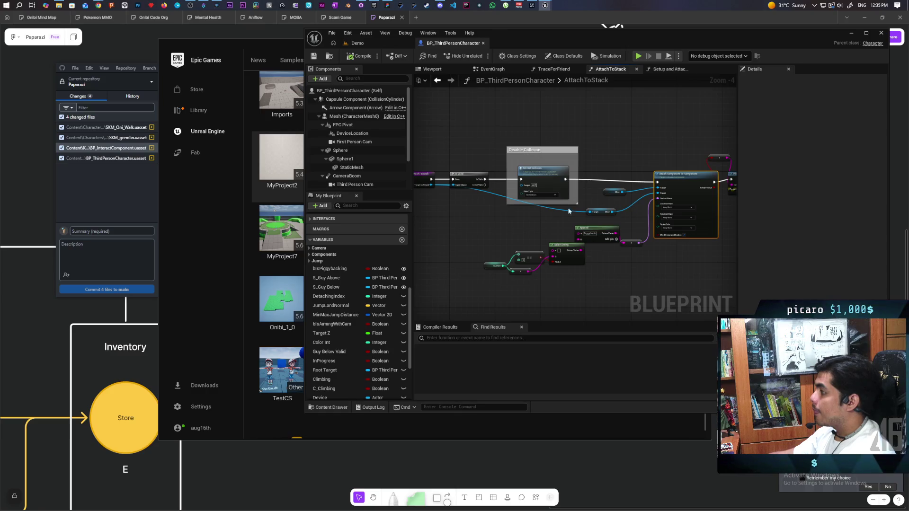
mouse_move(509, 219)
mouse_down()
mouse_move(604, 227)
mouse_move(419, 235)
mouse_up()
scroll(586, 220, up, 2)
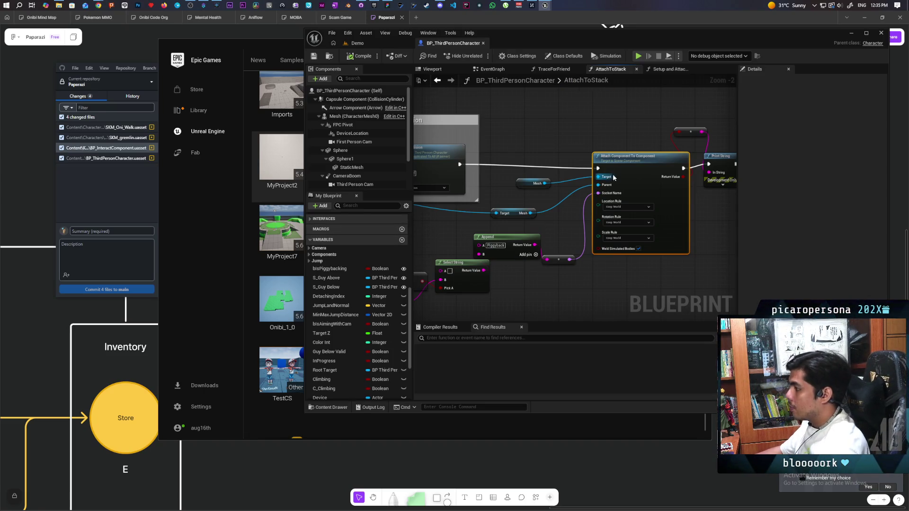
click(692, 135)
key(Delete)
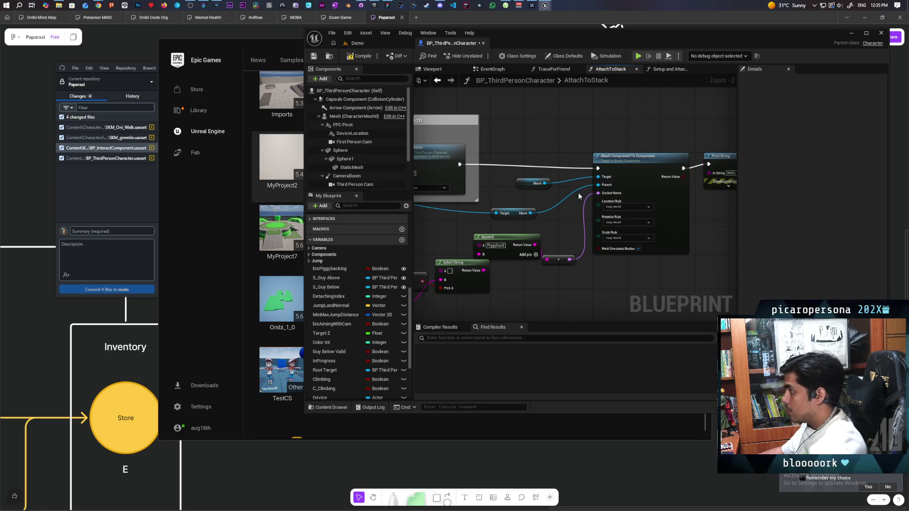
- Connect the Integer output to Print String's In String and start a multiplayer play test from Demo
scroll(594, 156, down, 2)
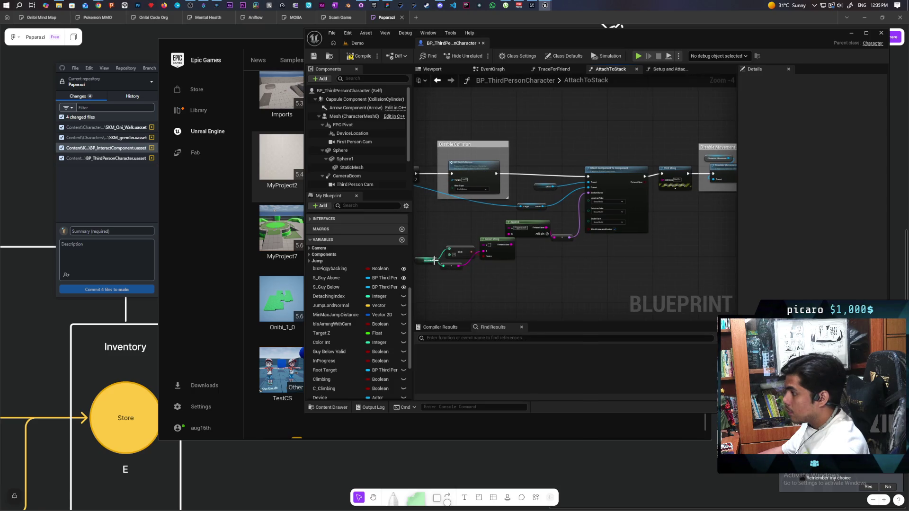
drag(435, 260, 662, 180)
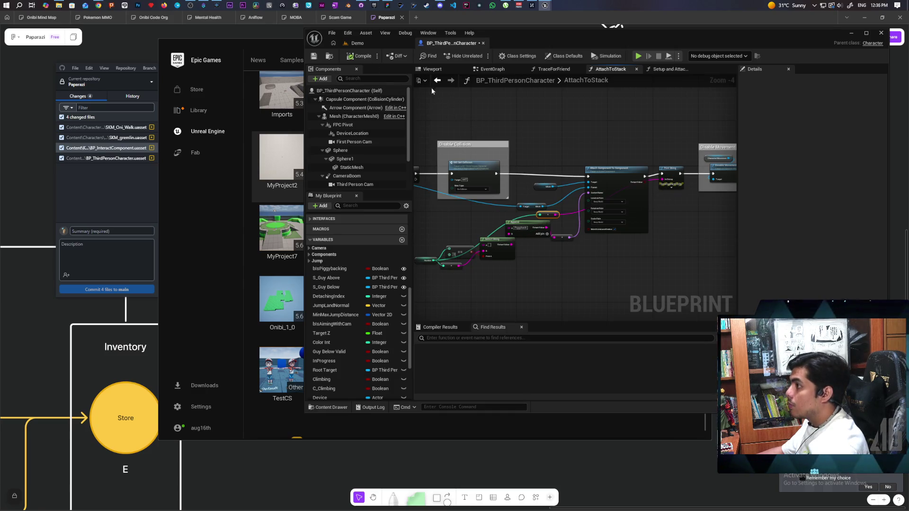
click(376, 44)
click(481, 57)
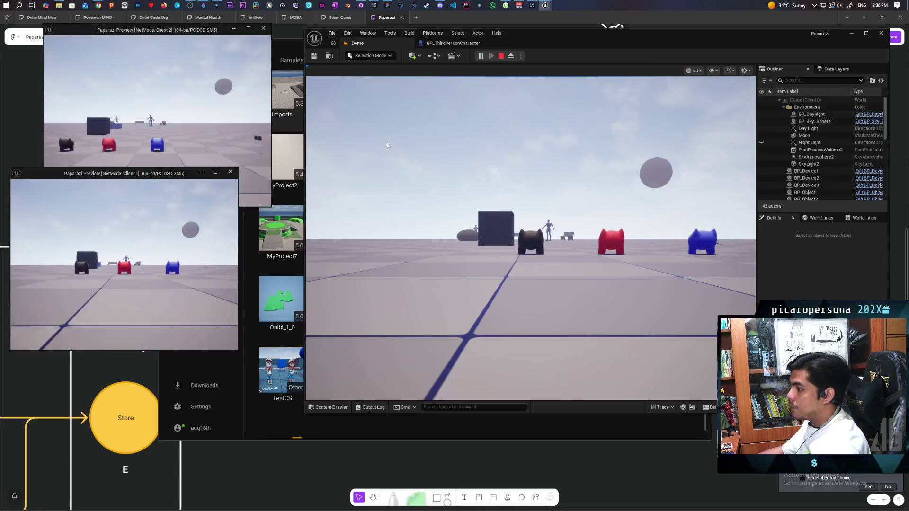
- Move the main player's cat to trigger the stack value print, then stop play
click(378, 144)
key(e)
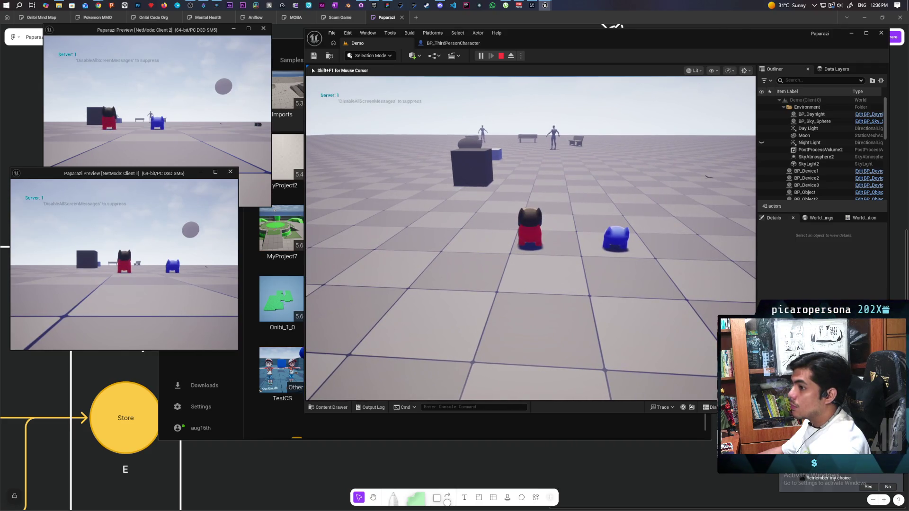
key(Escape)
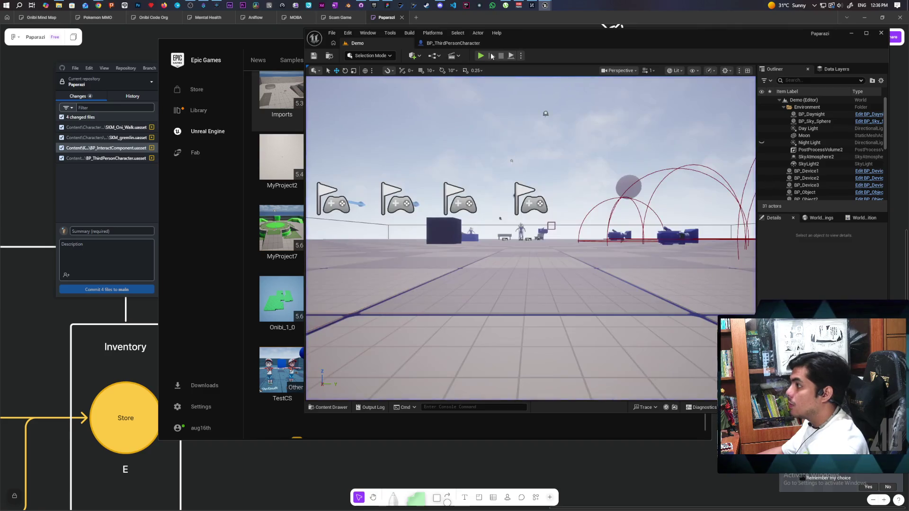
- Save BP_ThirdPersonCharacter and return to the Demo level
click(461, 43)
scroll(477, 281, up, 4)
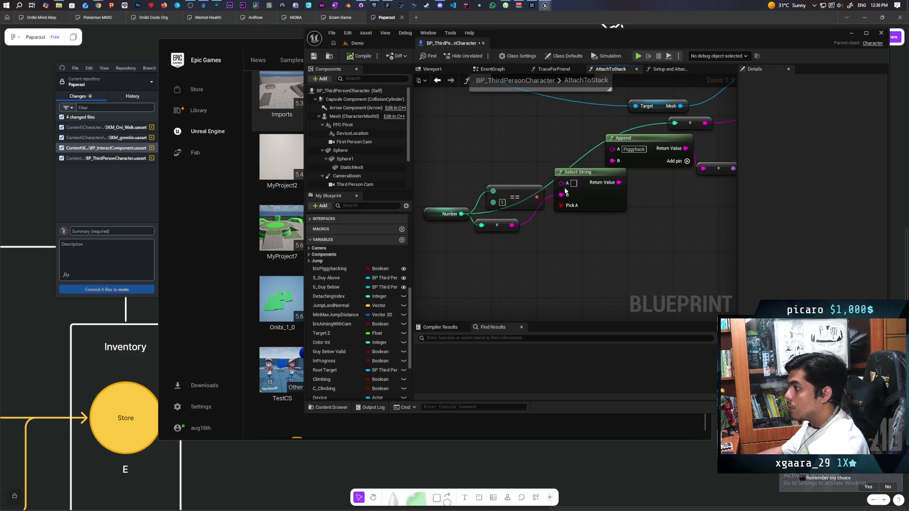
key(ctrl+s)
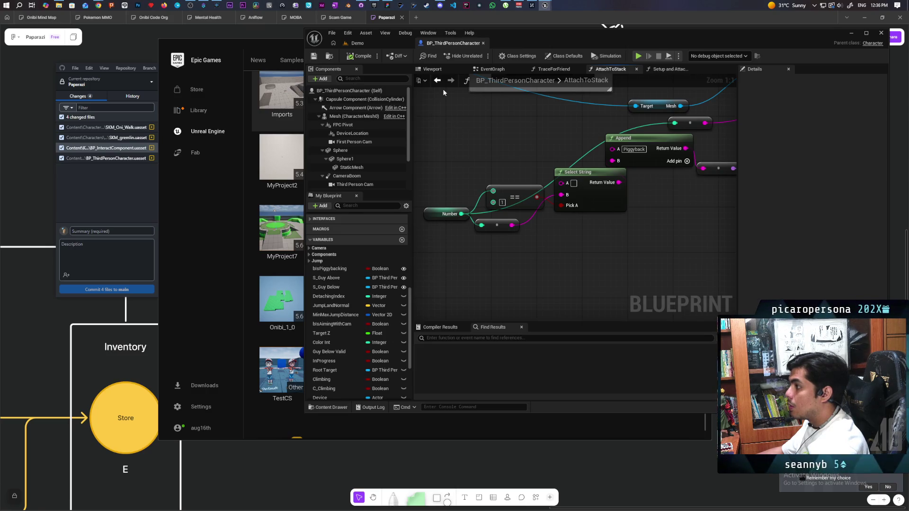
click(385, 44)
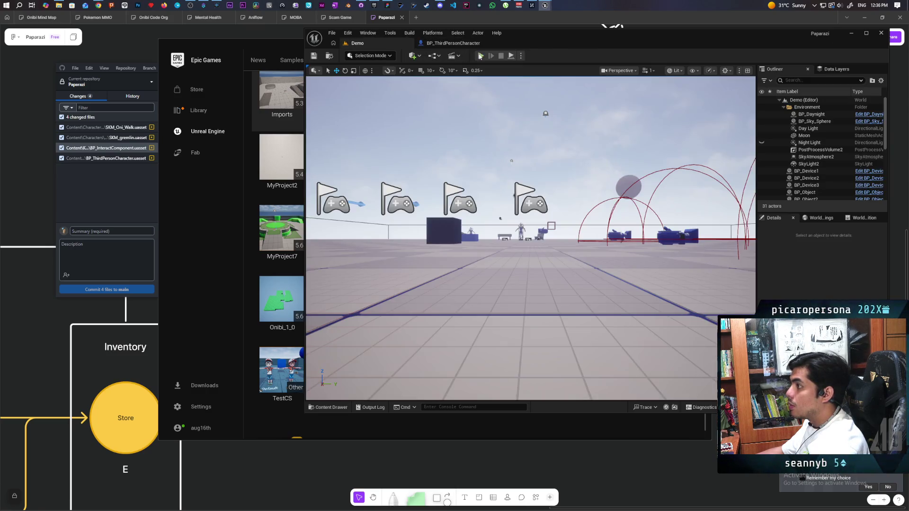
- In multiplayer play, walk the blue cat onto the black cat, then the red cat onto the stack
key(alt+p)
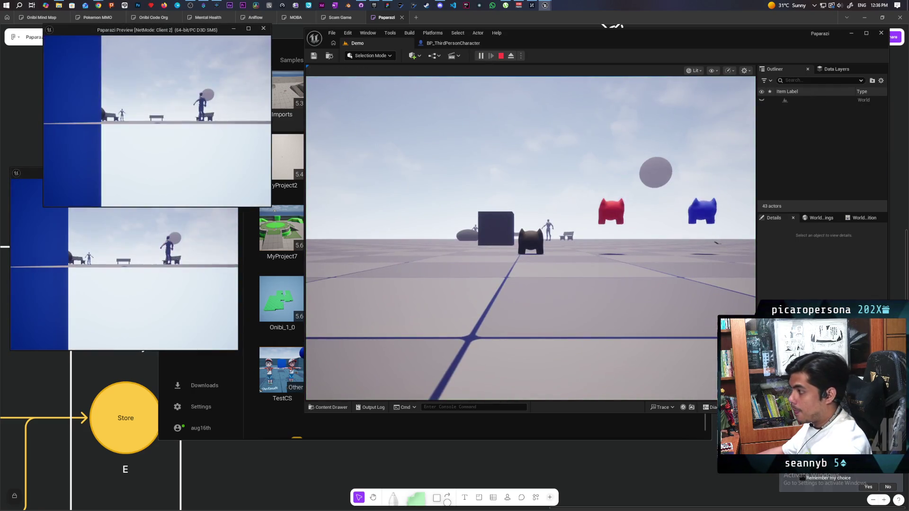
click(268, 115)
key(w)
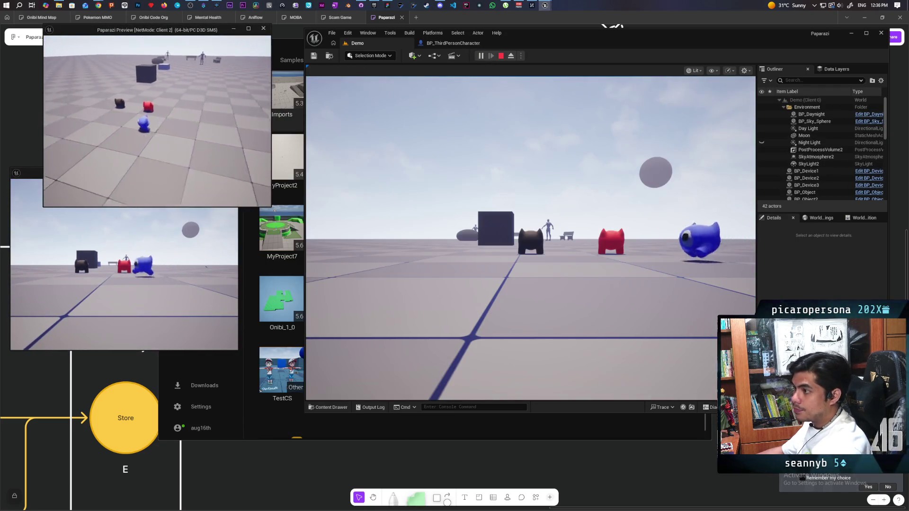
key(w)
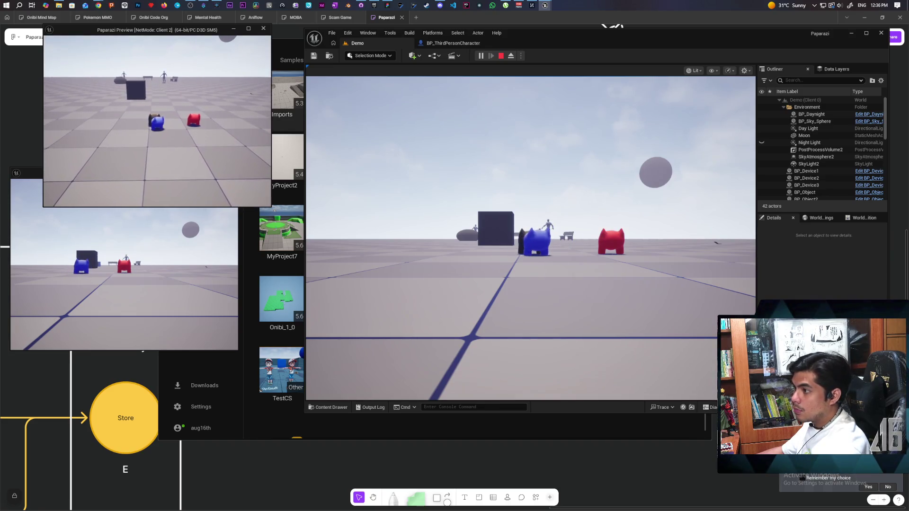
key(alt+Tab)
key(w)
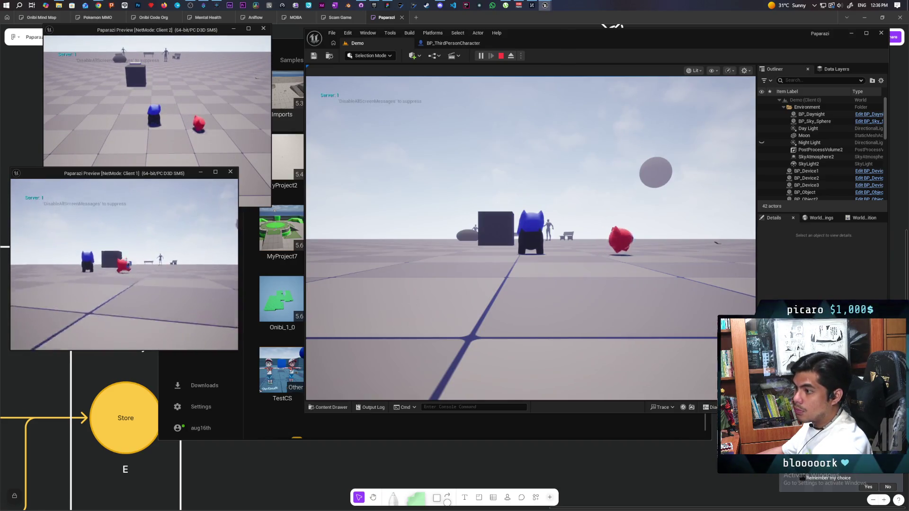
key(w)
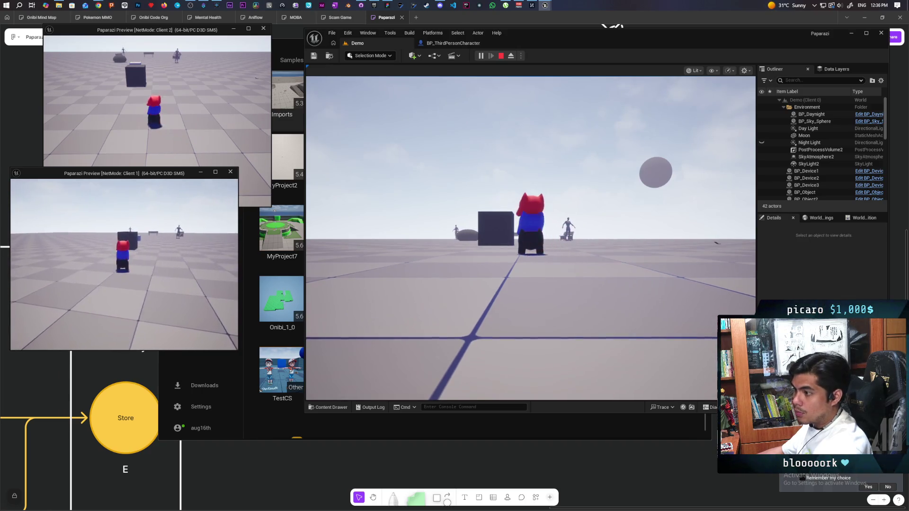
key(alt+Tab)
- Walk the stacked cats forward, back and sideways to watch them bounce
click(360, 294)
key(s)
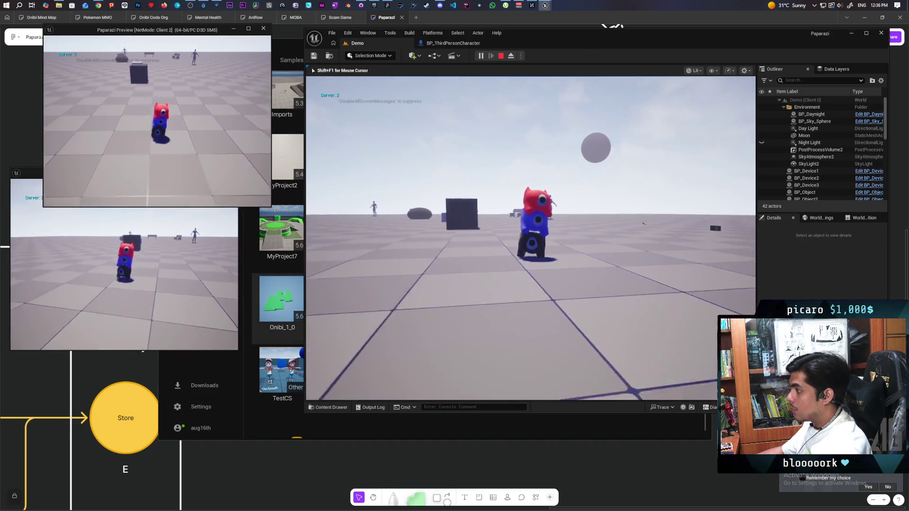
key(s)
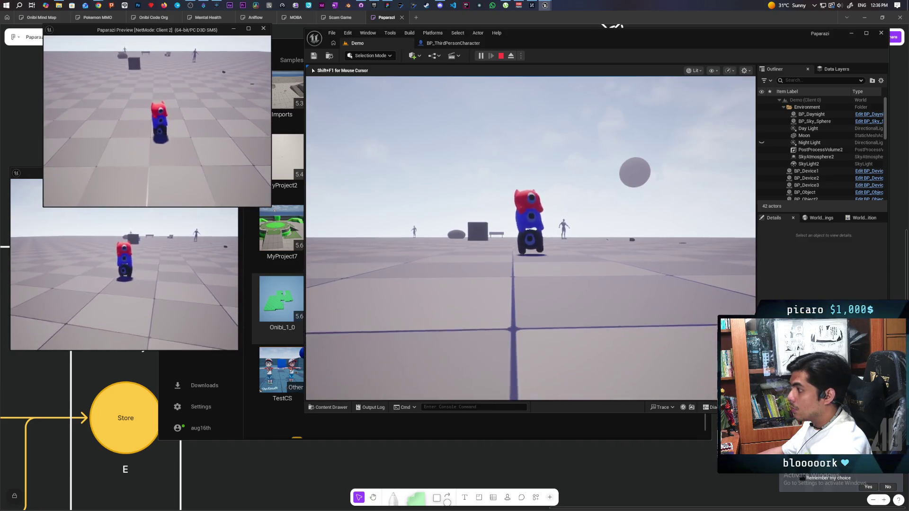
key(w)
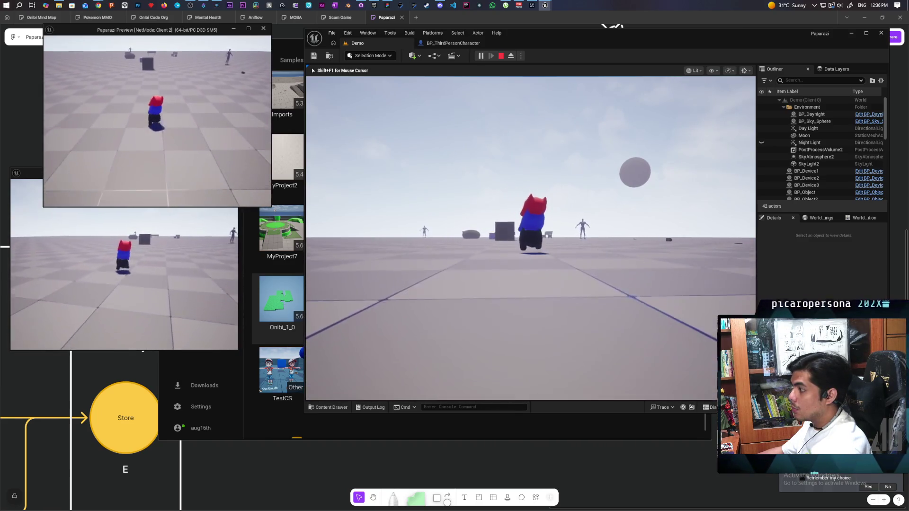
key(d)
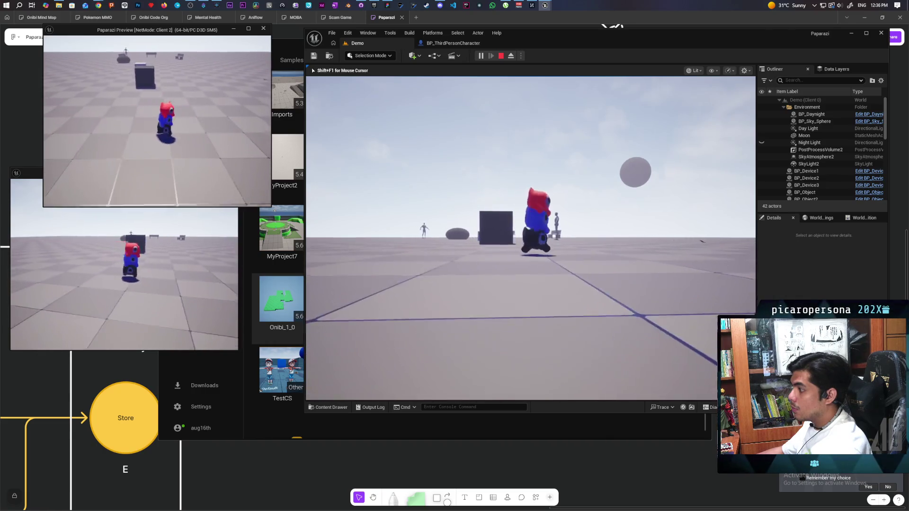
key(w)
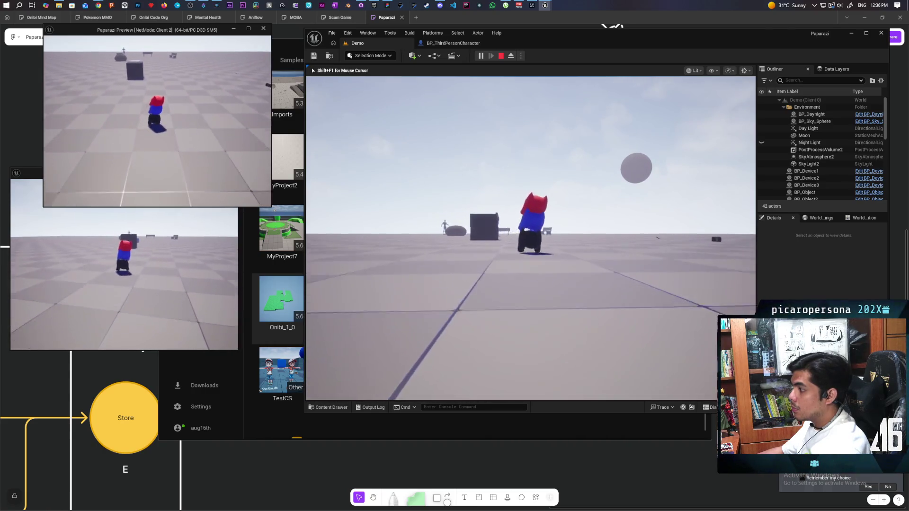
key(w)
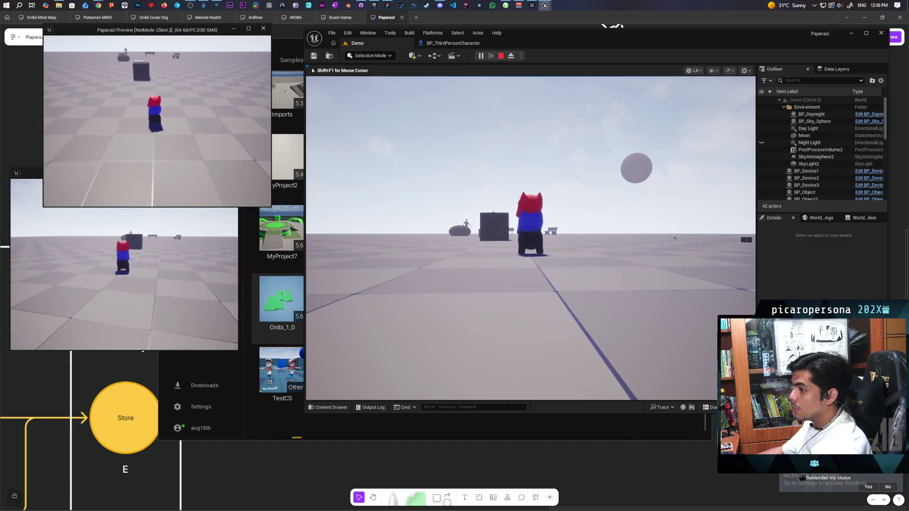
key(d)
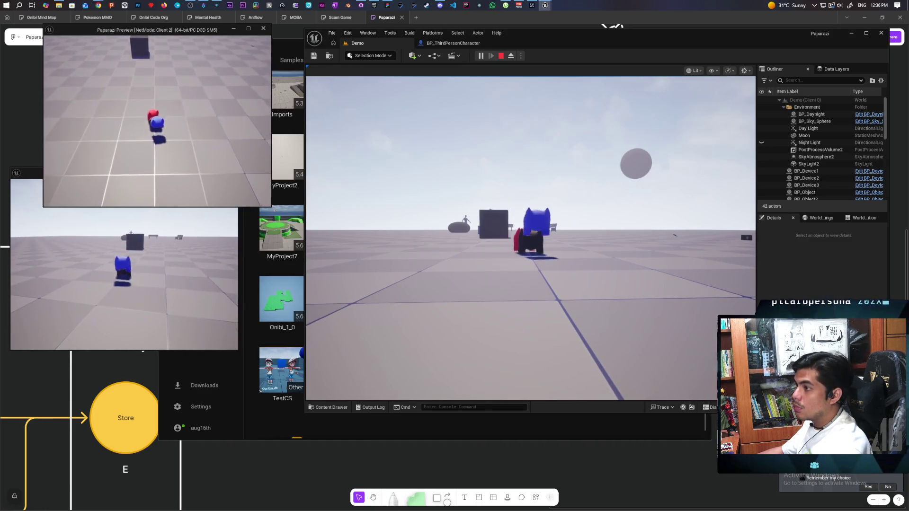
key(w)
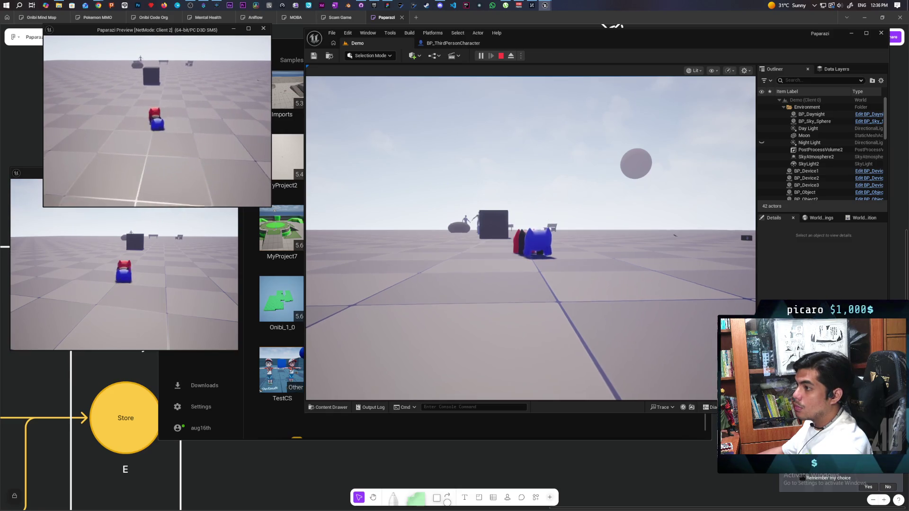
- Trigger the piggyback twice, then stop play and return to the character blueprint
key(e)
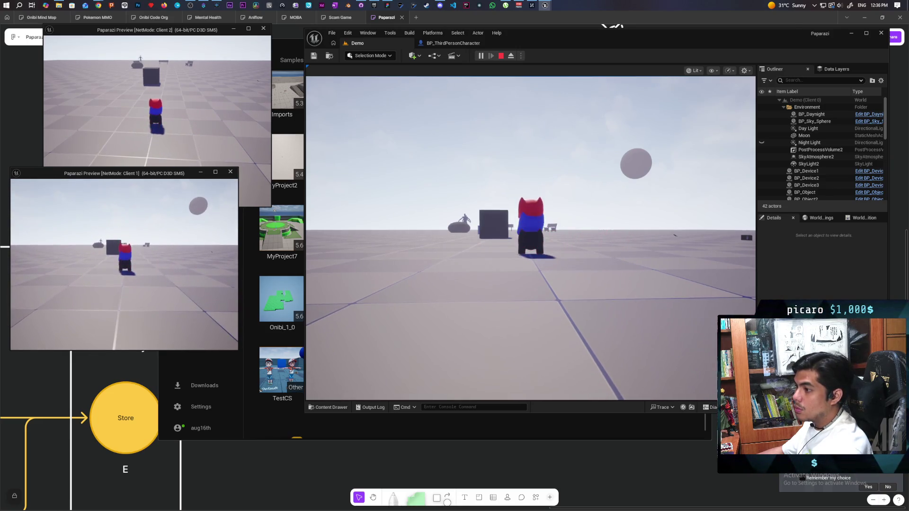
key(e)
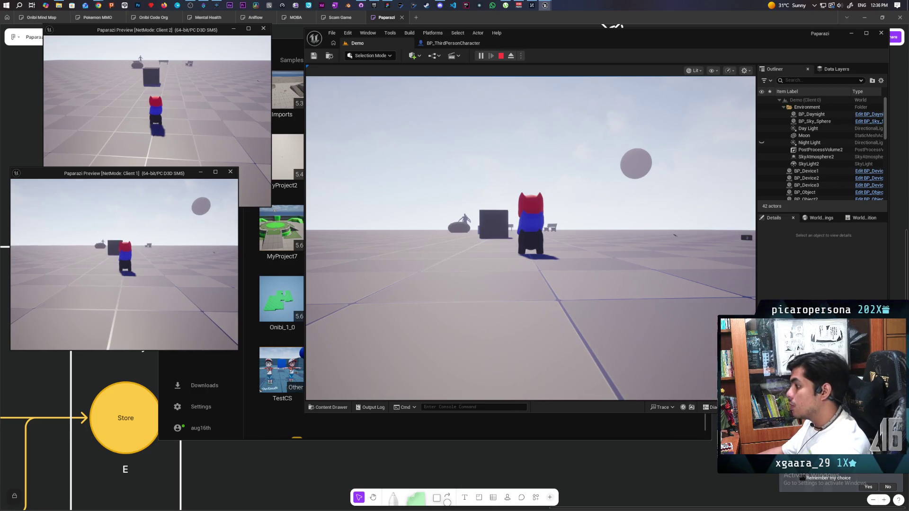
key(Escape)
click(453, 43)
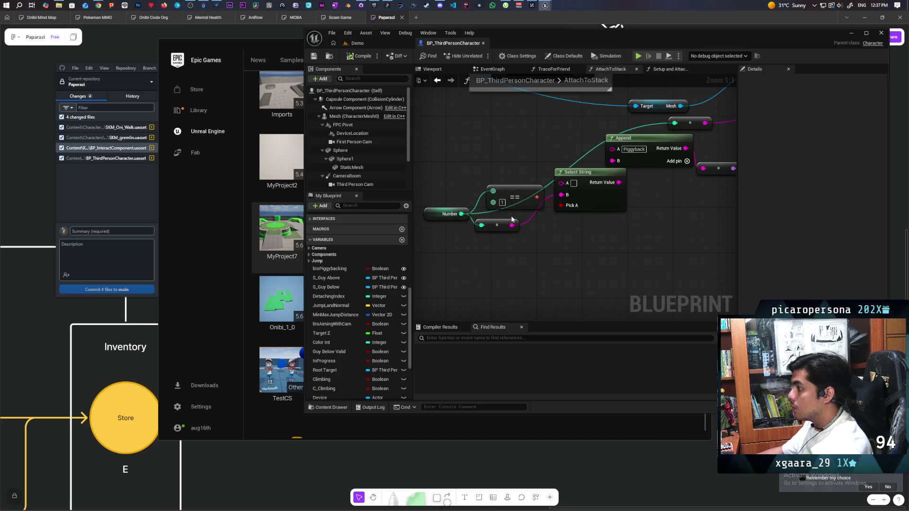
- Reposition the == comparison and reroute nodes beside the Piggyback Append node
drag(518, 195, 503, 191)
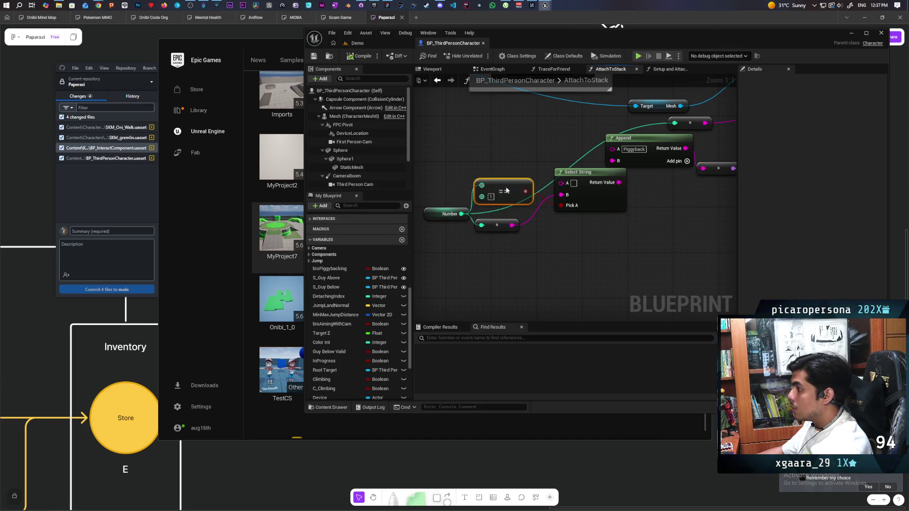
drag(510, 243, 513, 226)
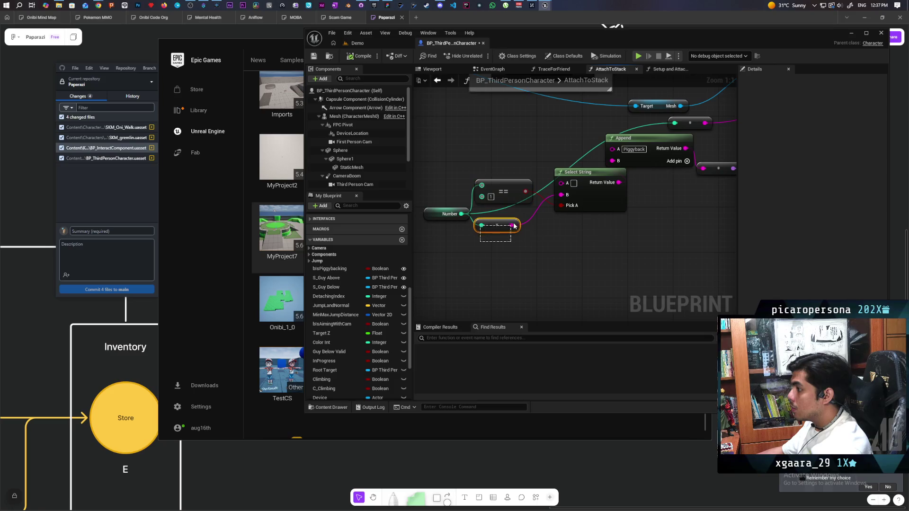
drag(611, 235, 546, 304)
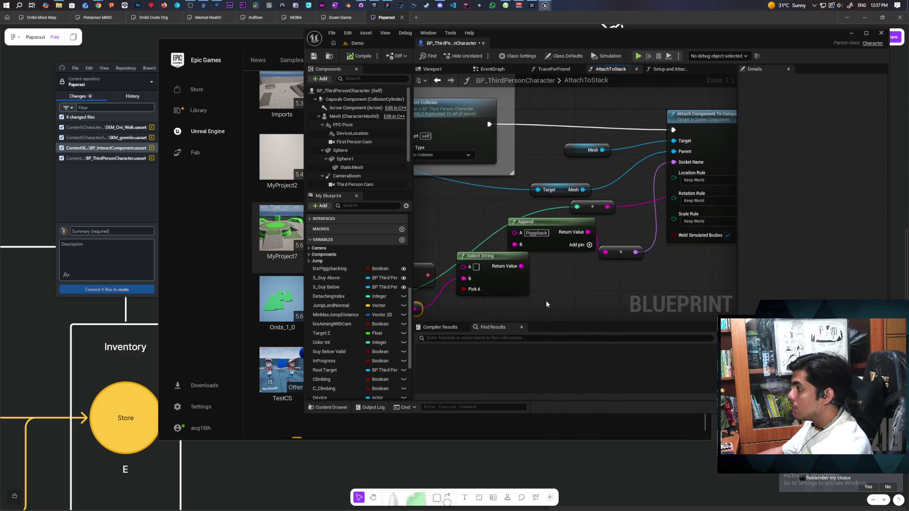
click(546, 234)
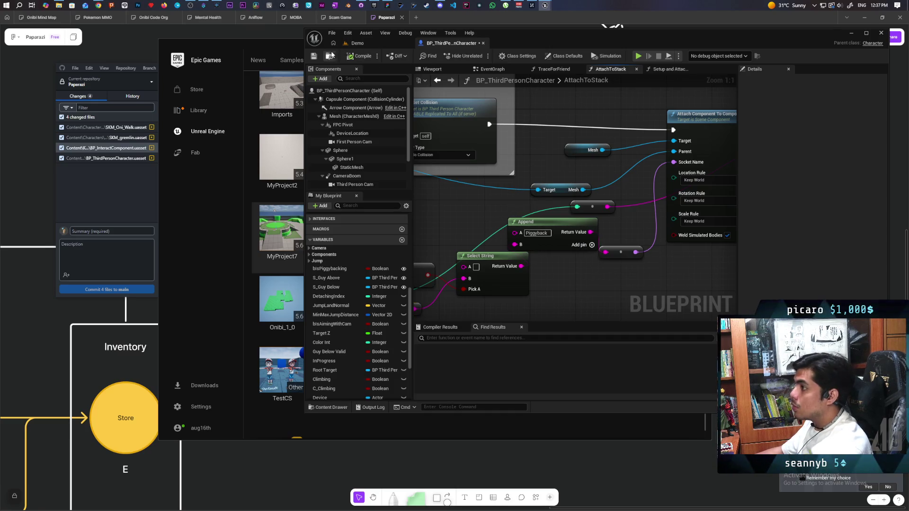
- Save the character blueprint and bring up the SKM_gremlin skeleton editor
click(319, 56)
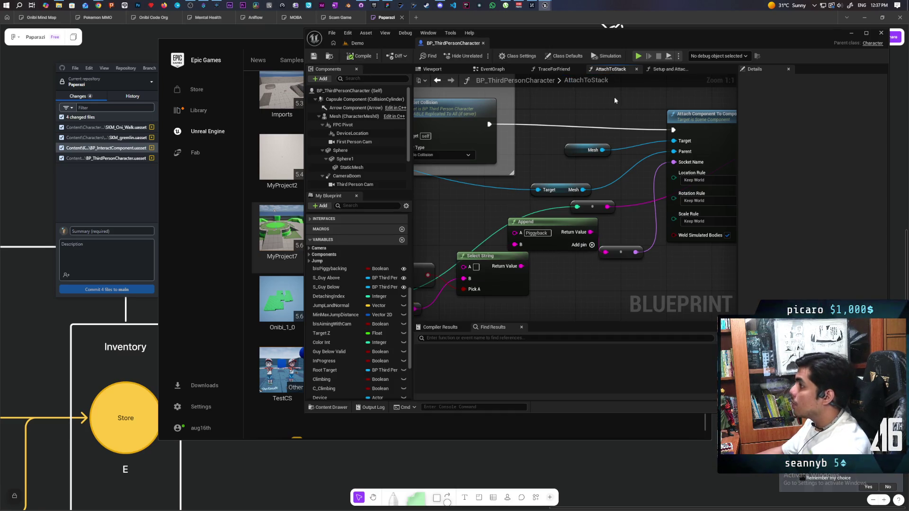
mouse_move(544, 5)
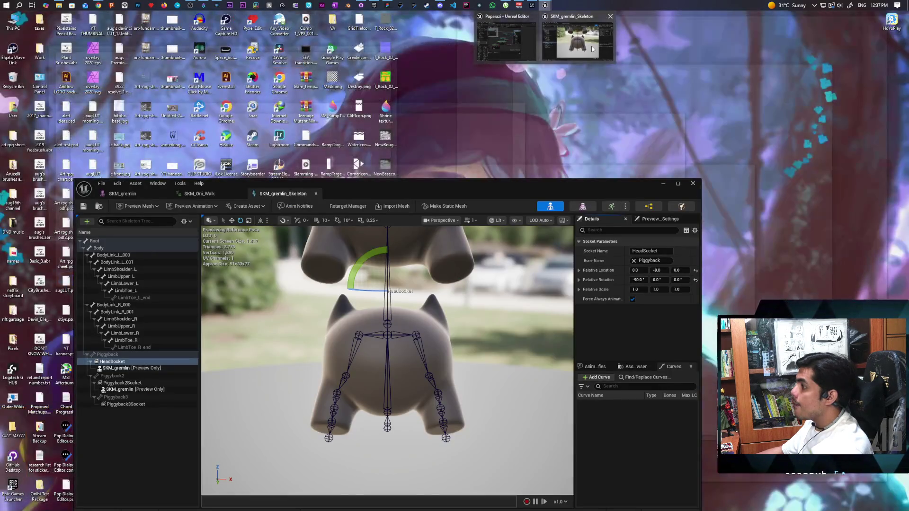
click(592, 46)
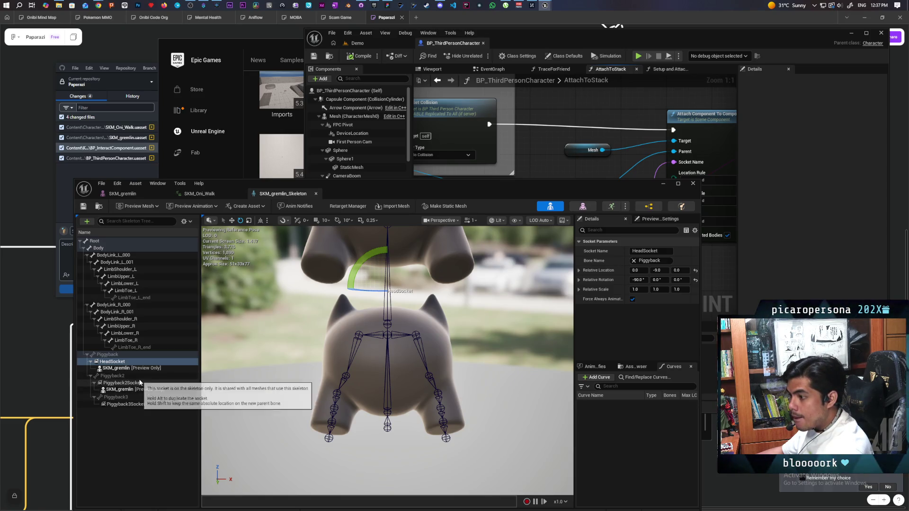
- Select the Piggyback2 bone in the Skeleton Tree and inspect its Bone Name
key(Escape)
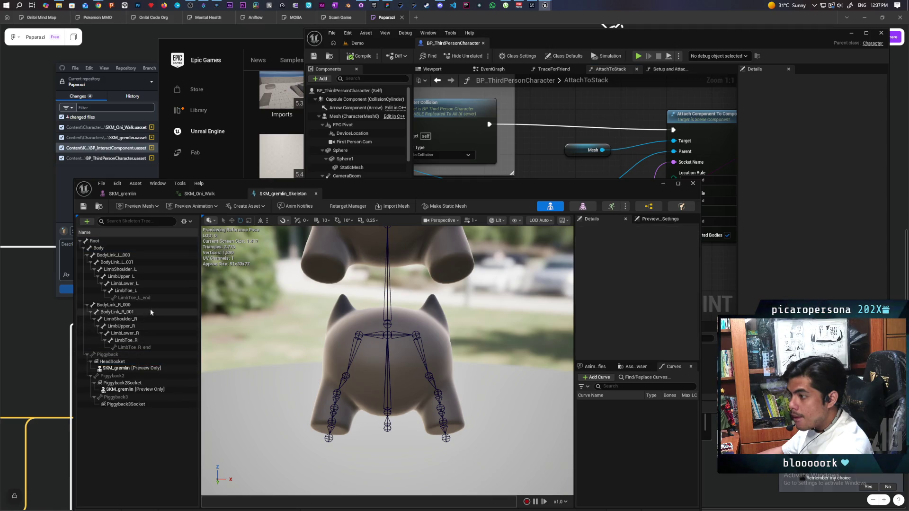
mouse_move(112, 357)
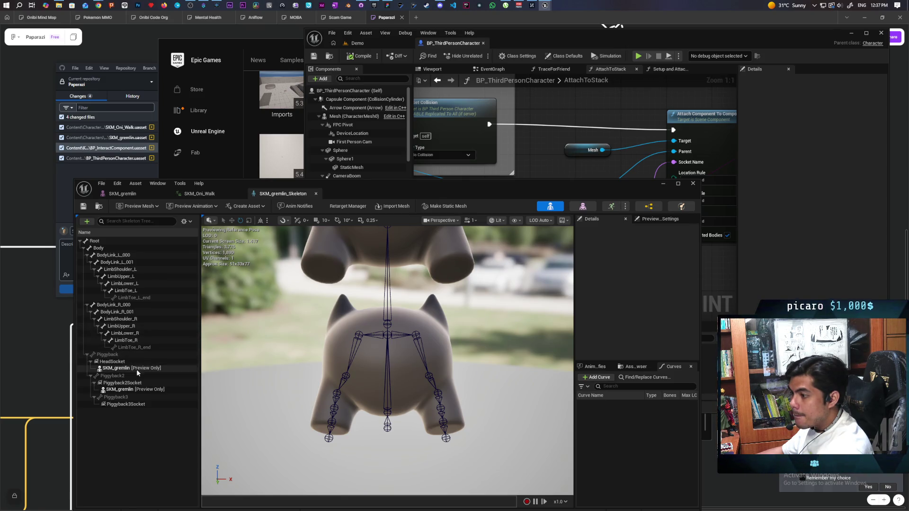
click(131, 376)
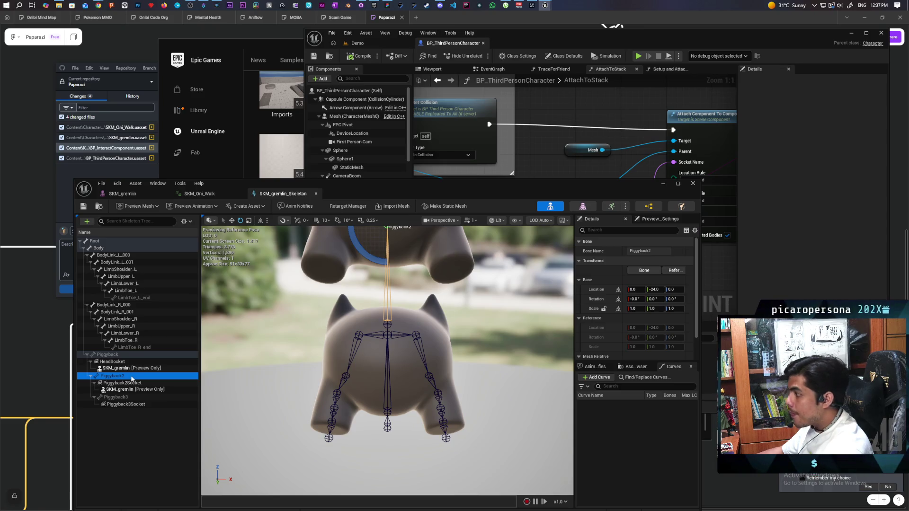
click(654, 251)
double_click(655, 251)
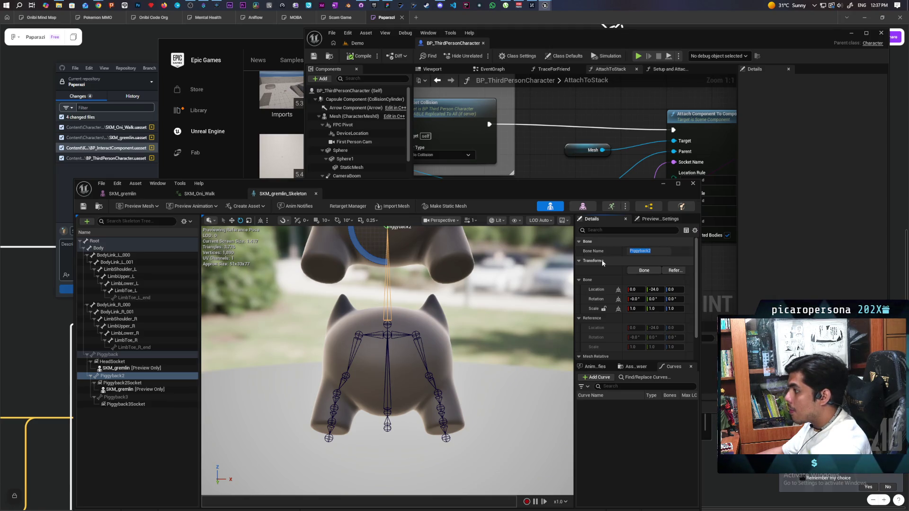
- Minimize the skeleton editor, pan to Attach Component To Component, and go to Demo
drag(600, 194, 582, 332)
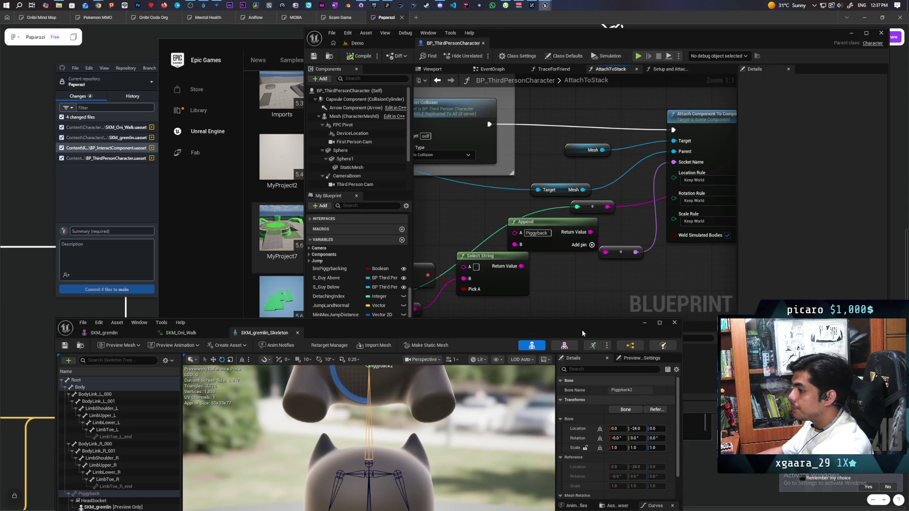
click(644, 323)
mouse_move(638, 277)
mouse_down()
mouse_move(532, 286)
mouse_move(716, 152)
mouse_move(716, 163)
mouse_up()
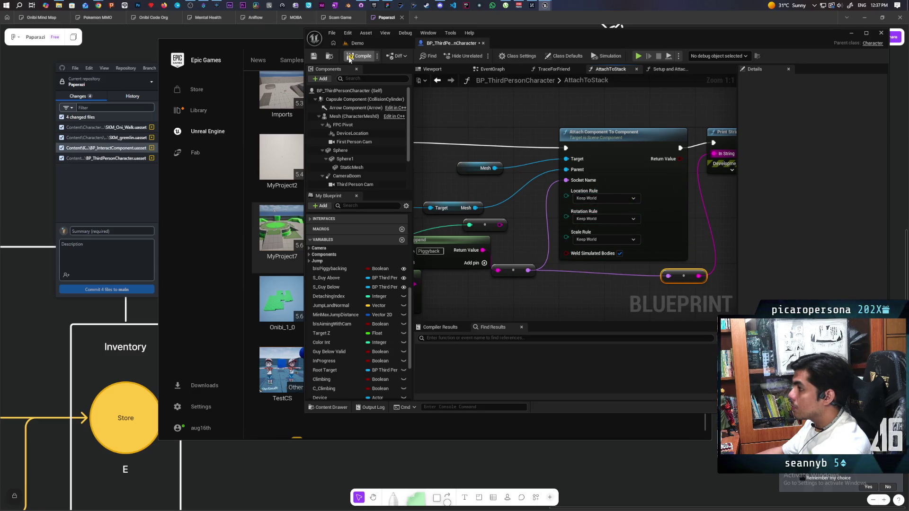
click(368, 44)
- Start a multiplayer play session and walk Client 2's blue cat onto the black cat
click(481, 56)
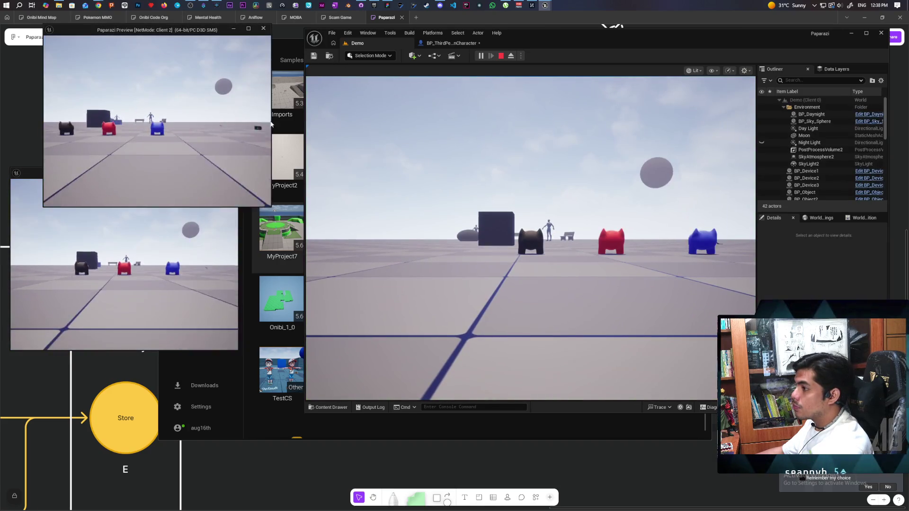
click(238, 140)
key(w)
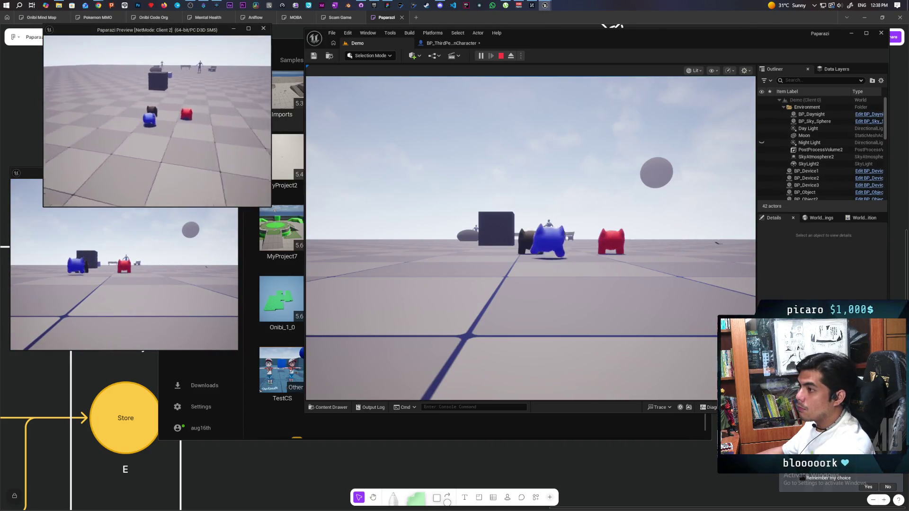
key(w)
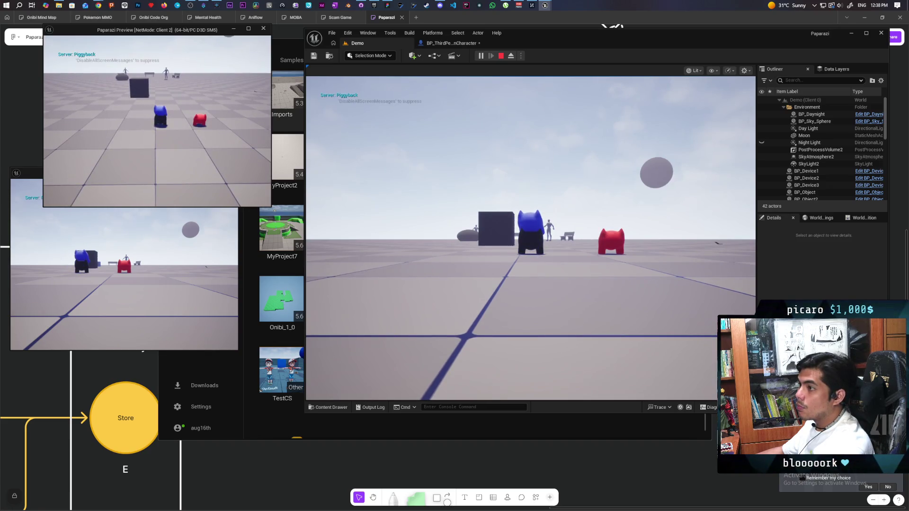
- Walk Client 1's red cat up and climb it onto the blue cat, then end the session
key(alt+Tab)
key(w)
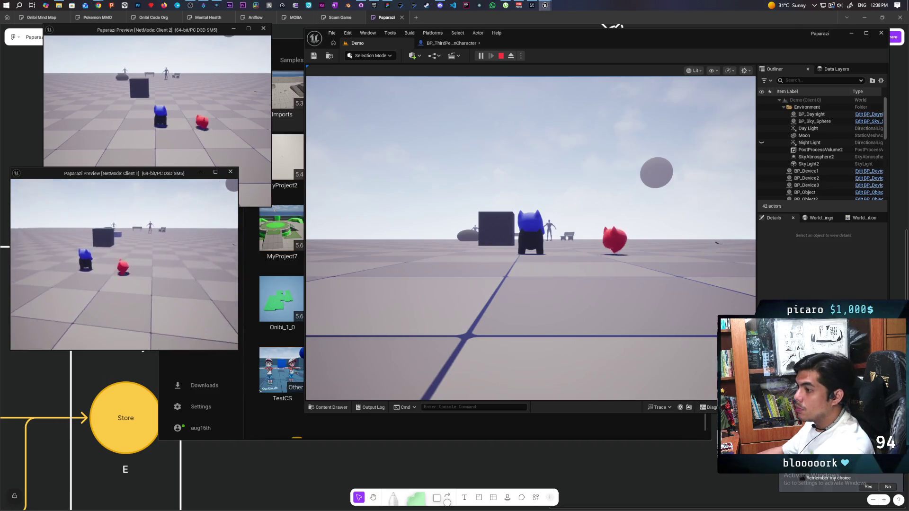
key(w)
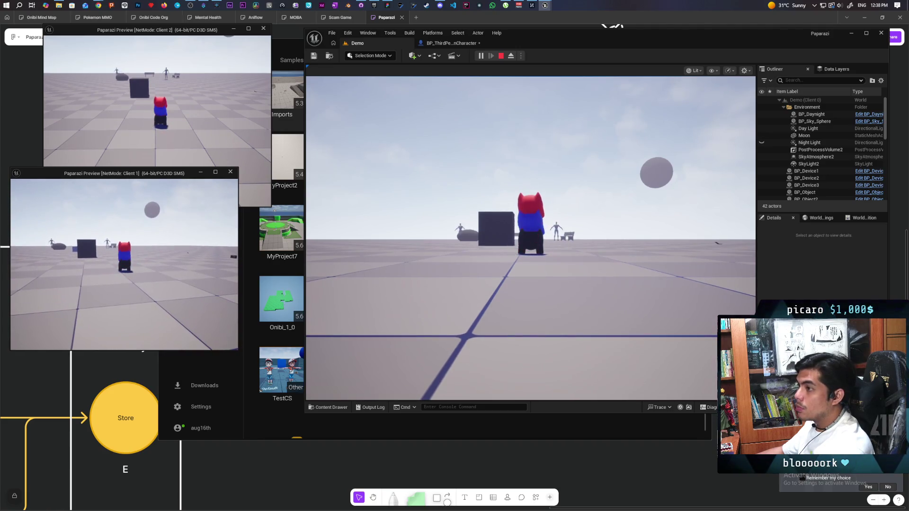
key(e)
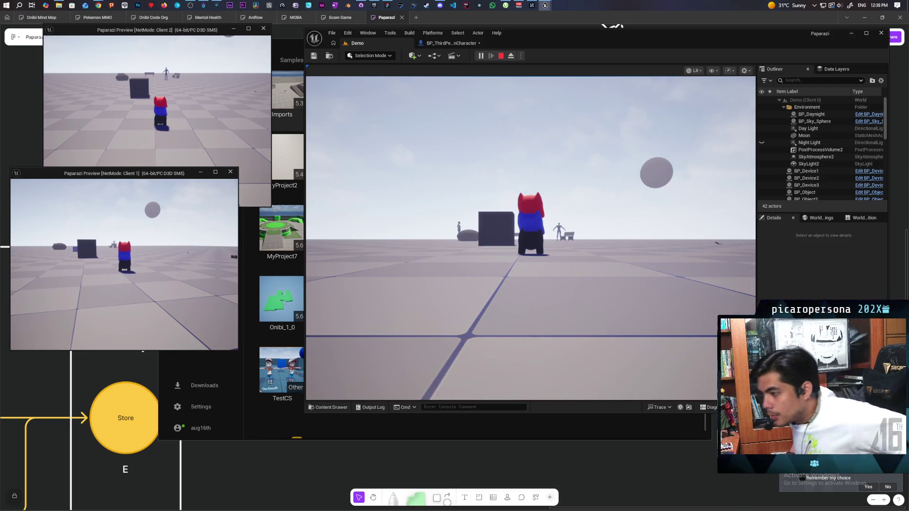
click(260, 197)
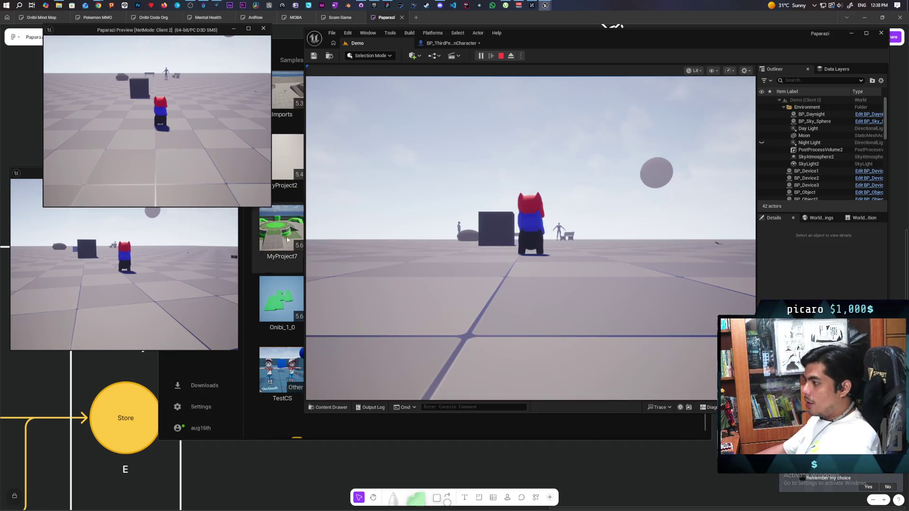
click(521, 284)
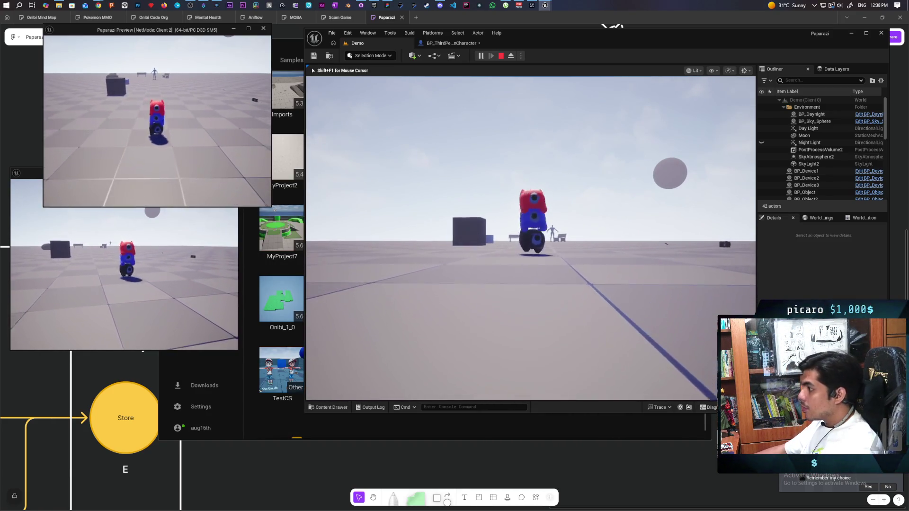
key(Escape)
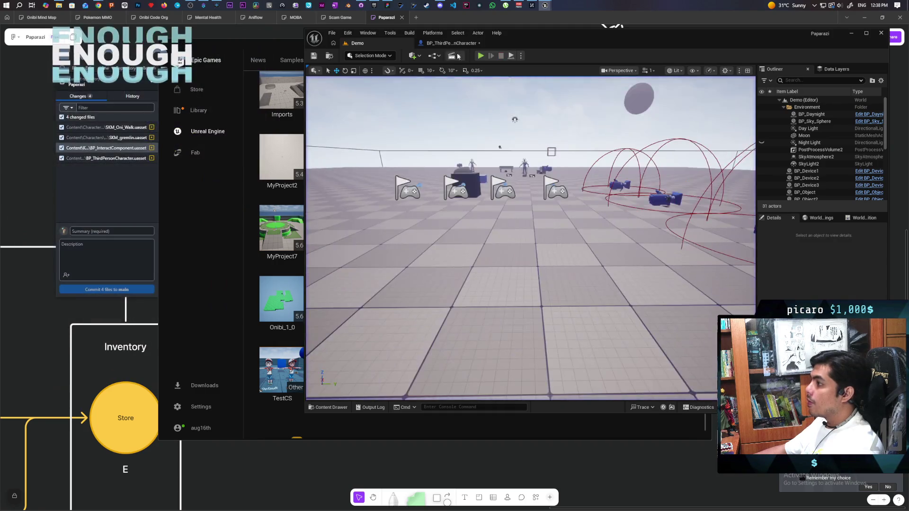
- Pan the character blueprint graph to the attach logic
click(451, 43)
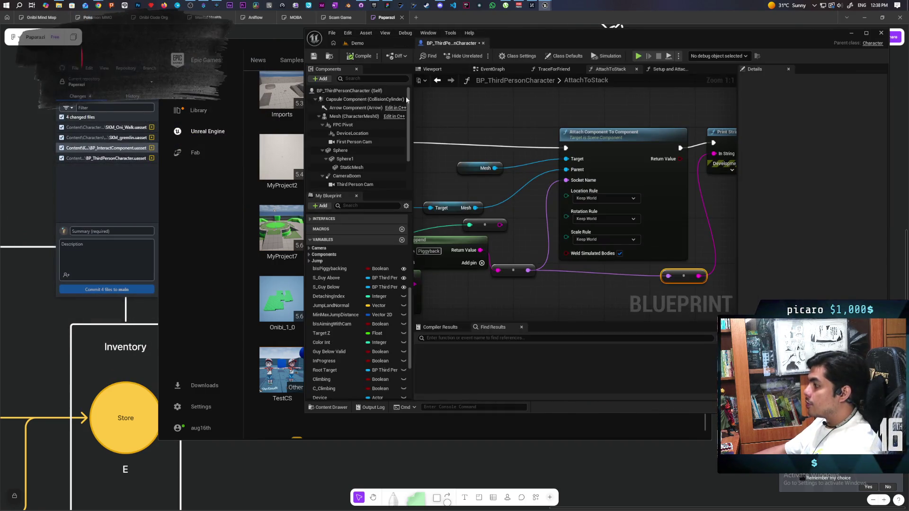
scroll(459, 181, down, 1)
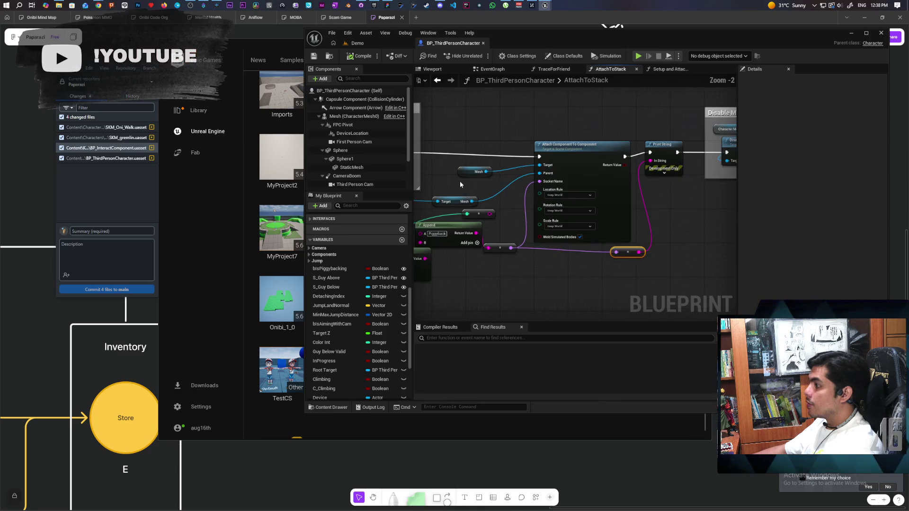
mouse_move(456, 186)
mouse_down()
mouse_move(558, 148)
mouse_move(555, 157)
mouse_move(550, 141)
mouse_up()
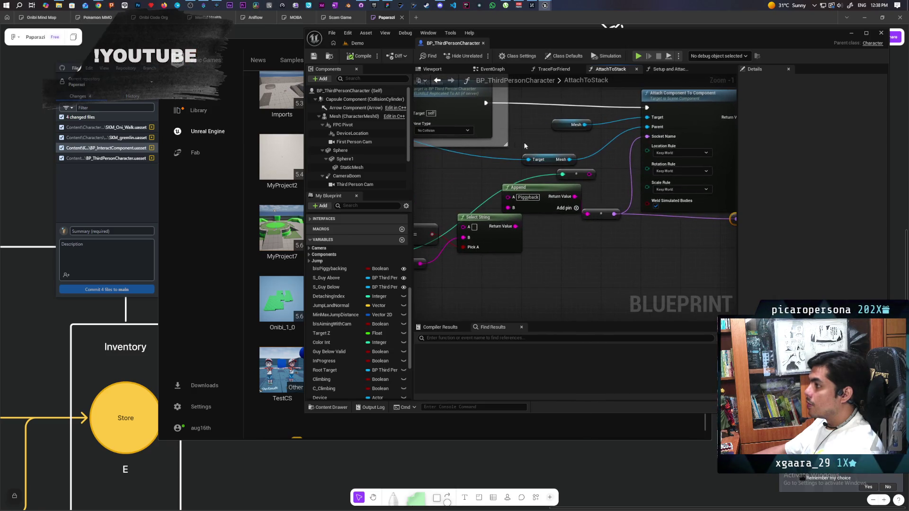
- Bring the gremlin skeleton editor forward, frame the character, and switch to SKM_Oni_Walk
mouse_move(545, 5)
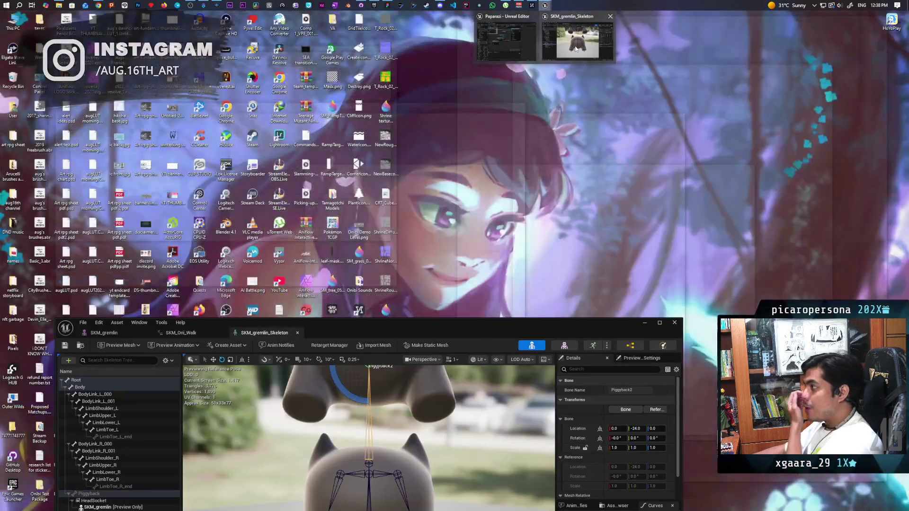
click(576, 48)
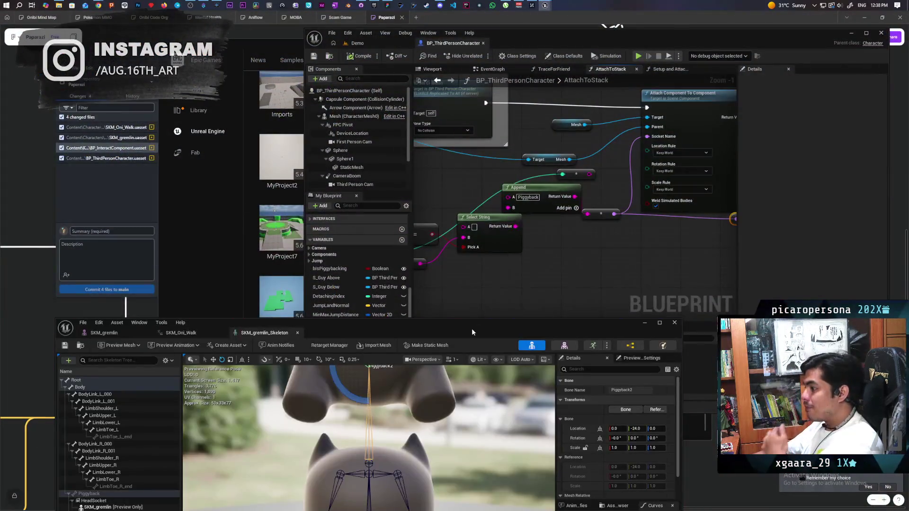
drag(472, 332, 512, 149)
key(f)
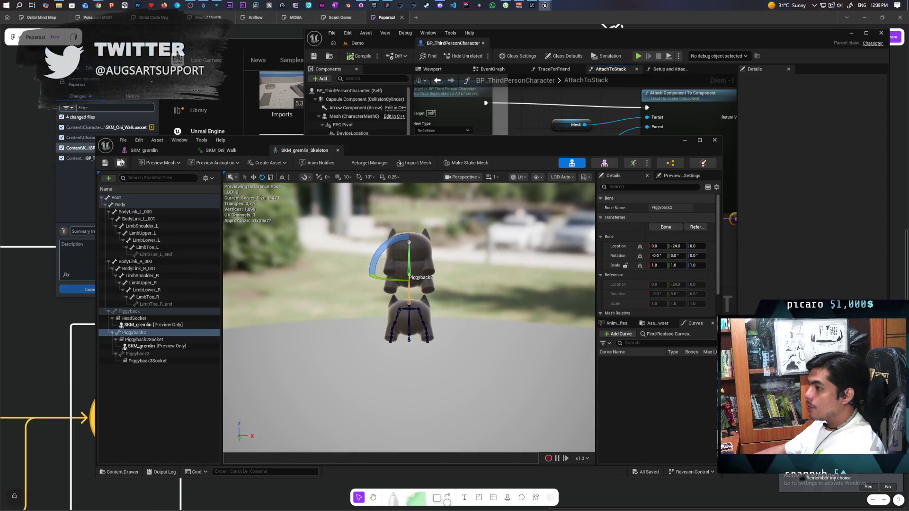
click(222, 150)
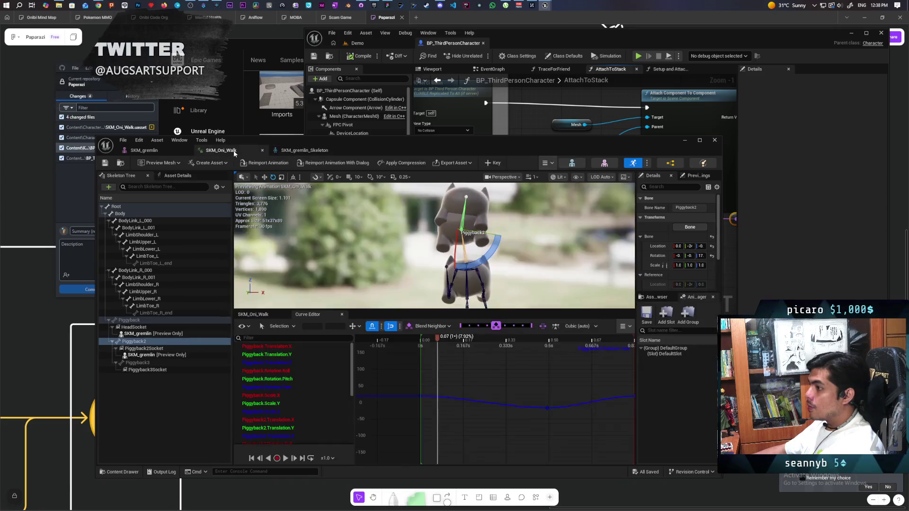
- Play the SKM_Oni_Walk preview to watch the Piggyback2 bounce, then minimize the animation editor
click(287, 458)
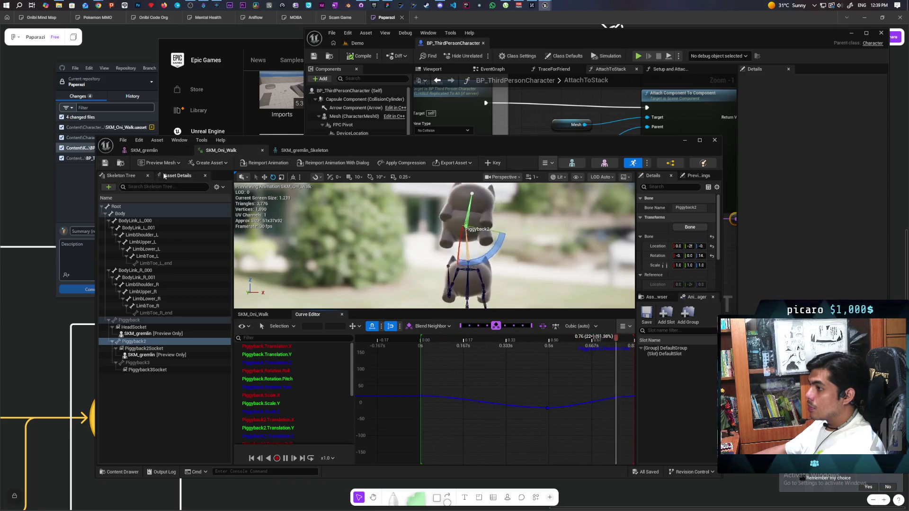
key(ctrl+space)
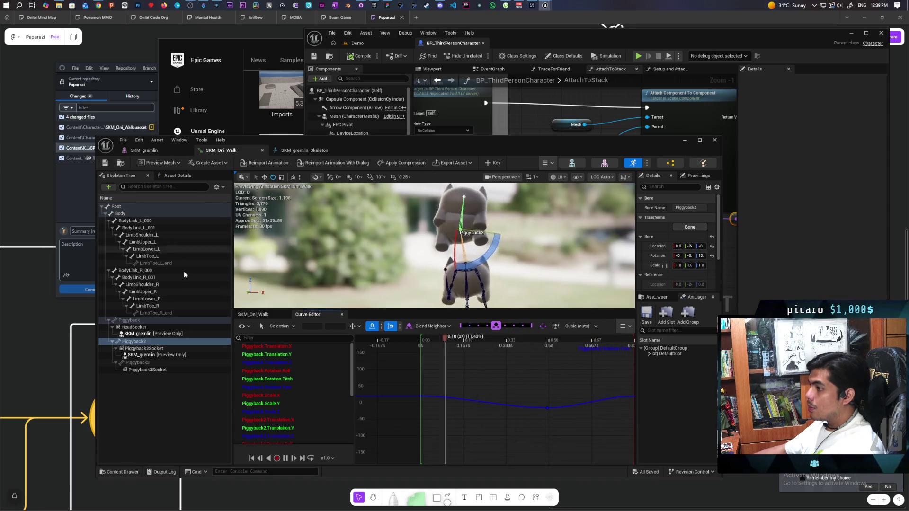
key(ctrl+space)
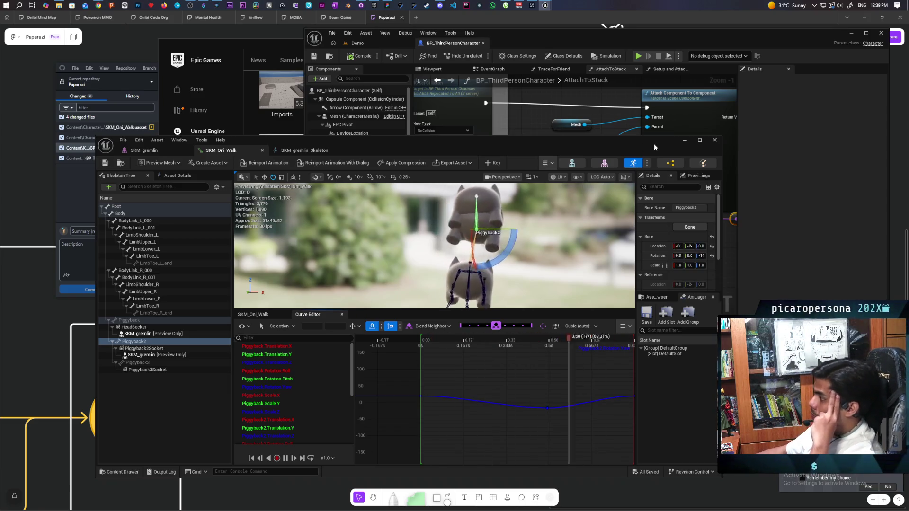
click(685, 140)
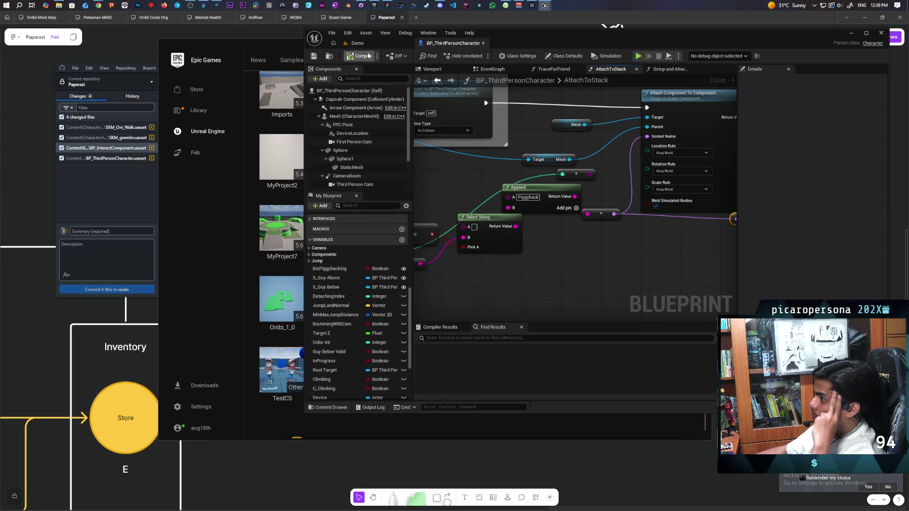
- Move the reroute and Append nodes to tidy the AttachToStack graph
scroll(533, 234, down, 2)
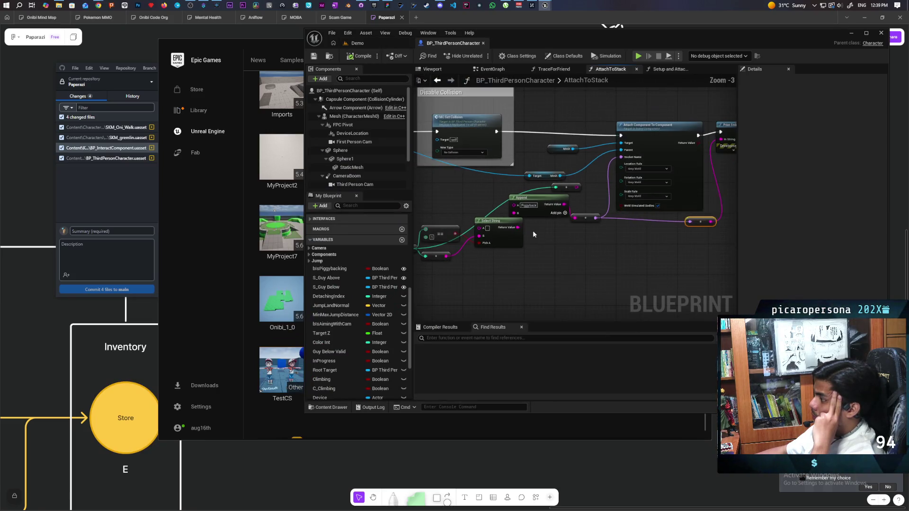
mouse_move(532, 234)
mouse_down()
mouse_move(562, 213)
mouse_move(570, 254)
mouse_move(495, 269)
mouse_up()
scroll(576, 264, up, 1)
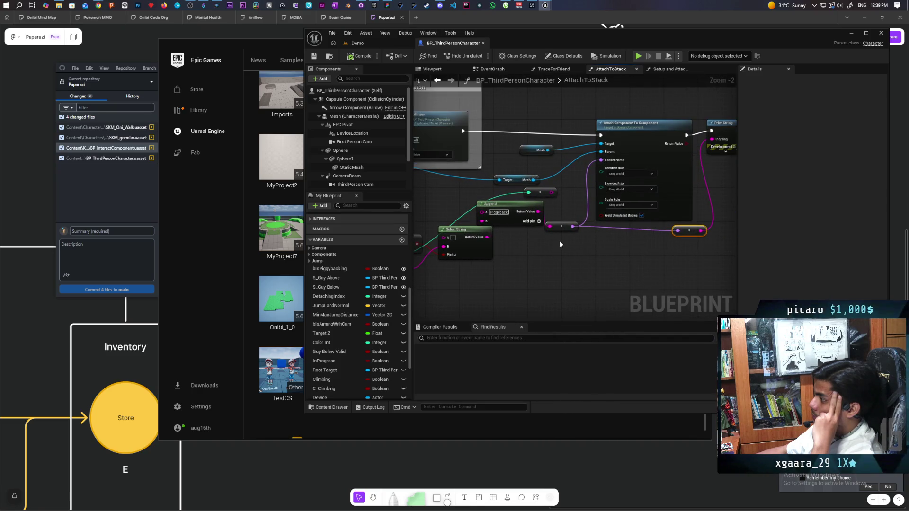
drag(559, 228, 563, 244)
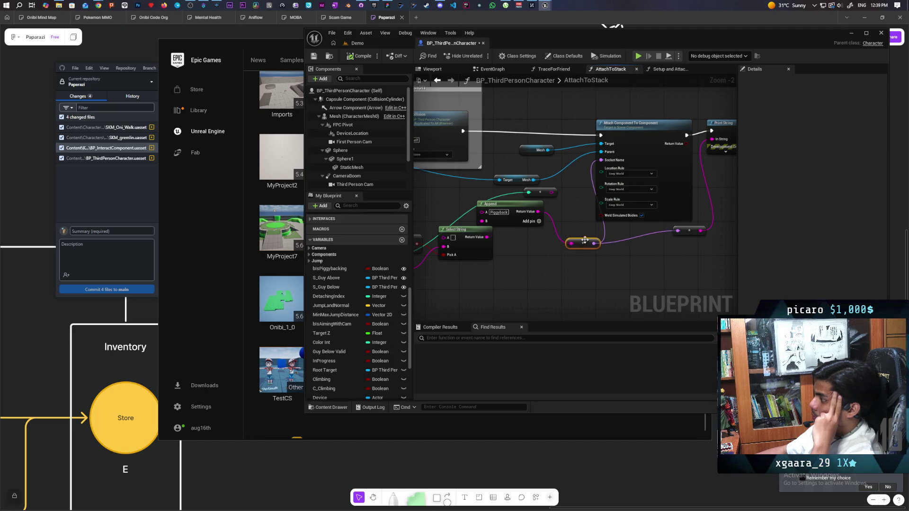
drag(512, 207, 549, 219)
mouse_move(512, 251)
mouse_down()
mouse_move(582, 235)
mouse_move(637, 249)
mouse_up()
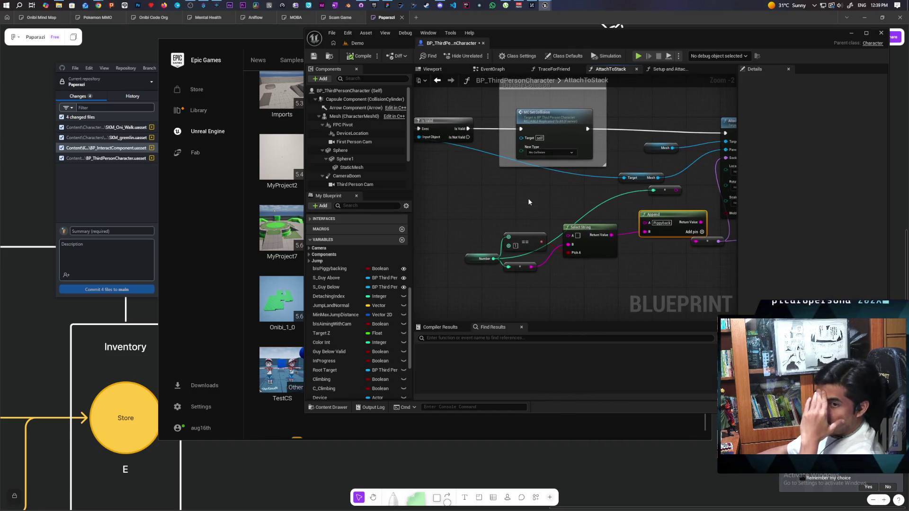
- Add a Root Target getter left of the Target/Mesh nodes, then start a multiplayer test from Demo
scroll(527, 198, down, 1)
drag(527, 198, 551, 229)
scroll(550, 229, up, 4)
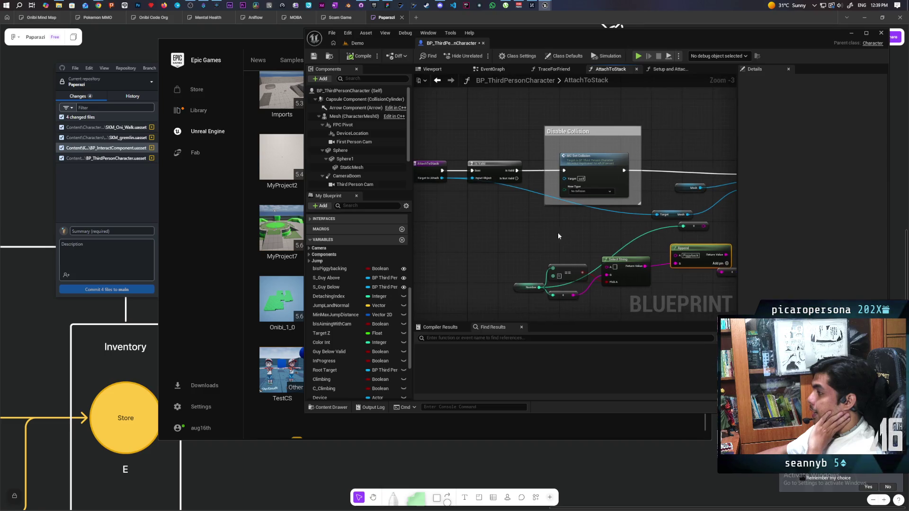
scroll(547, 228, down, 2)
drag(548, 234, 462, 230)
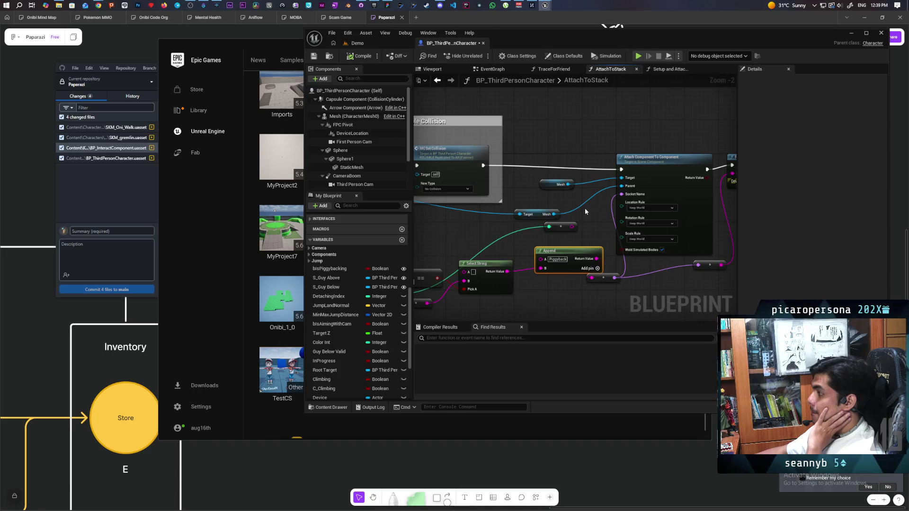
scroll(584, 206, up, 2)
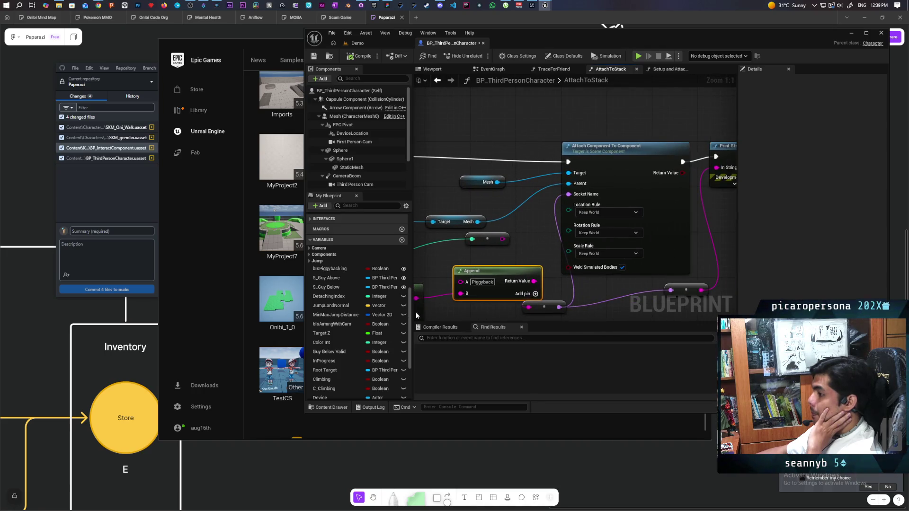
scroll(351, 322, down, 3)
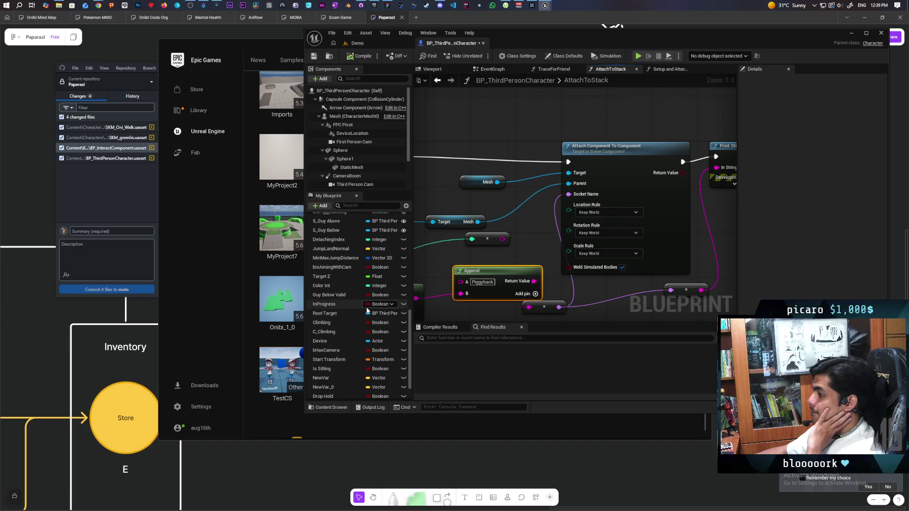
drag(335, 317, 524, 244)
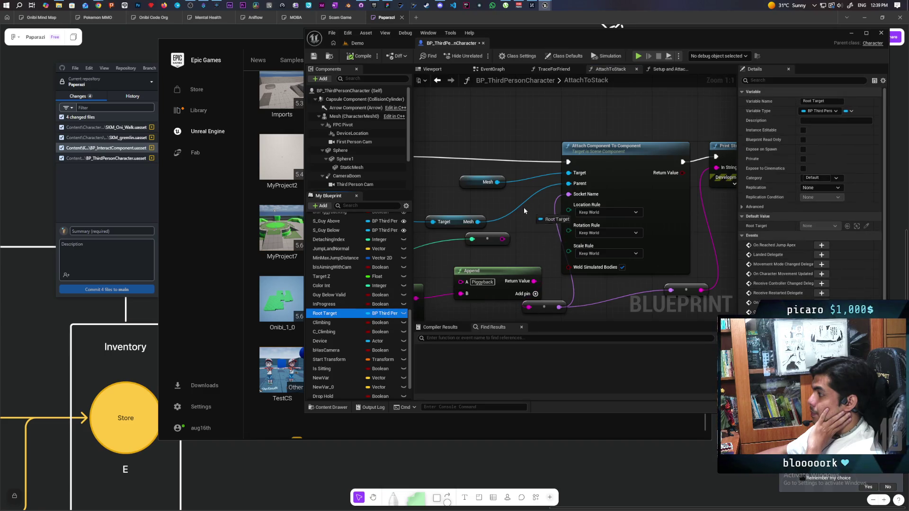
drag(434, 210, 540, 162)
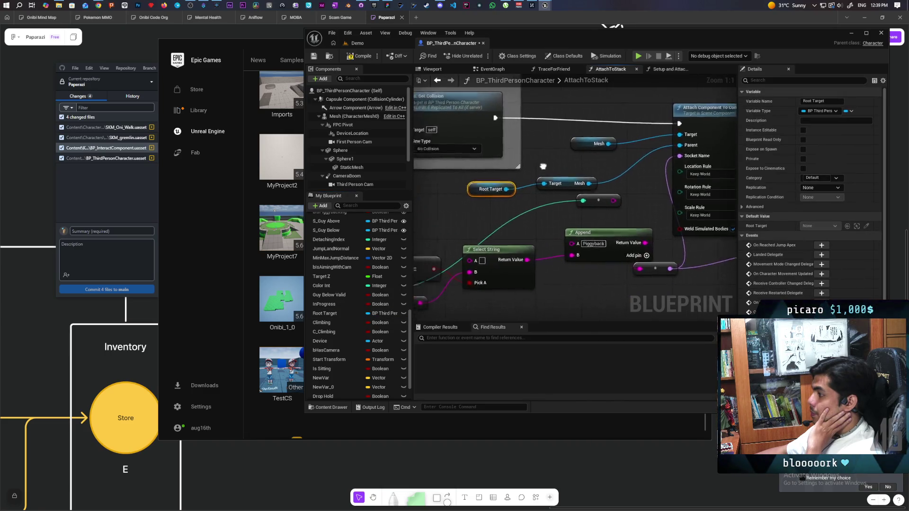
click(358, 43)
key(alt+p)
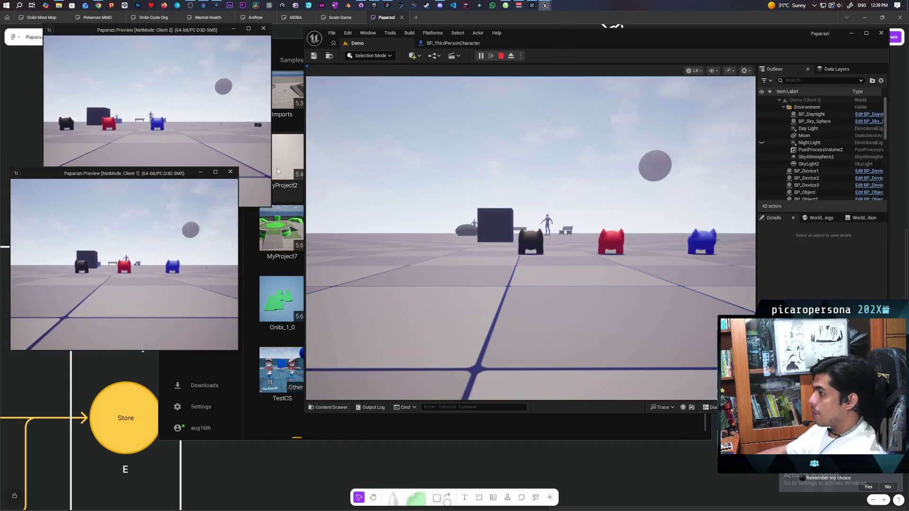
- Run the blue cat toward the cube and hop the red cat onto it
key(w)
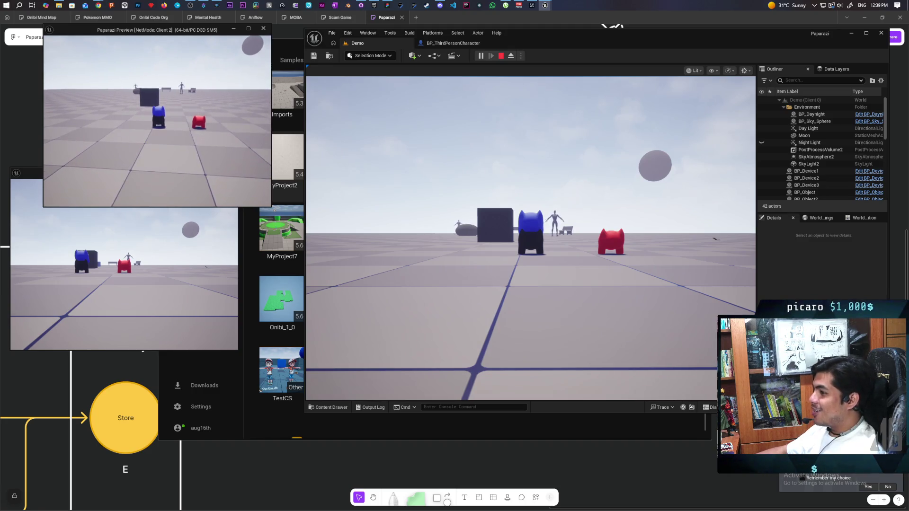
key(w)
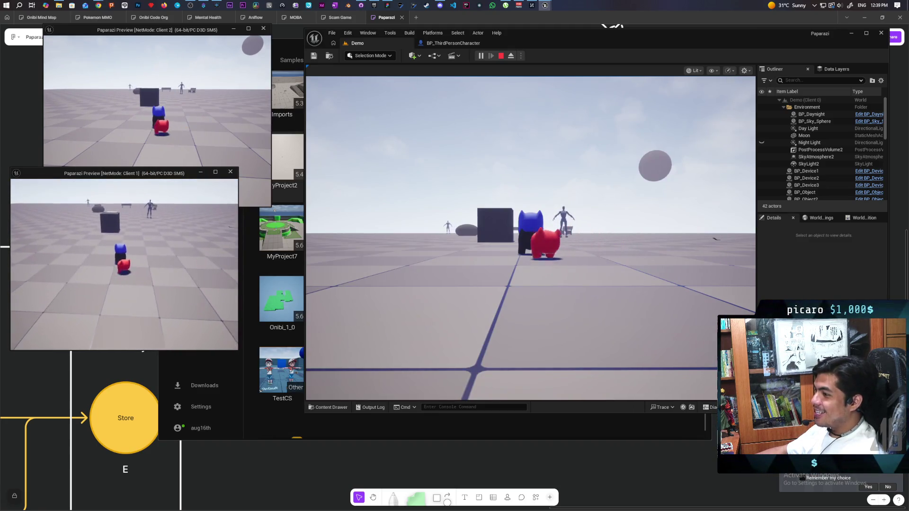
key(w)
key(space)
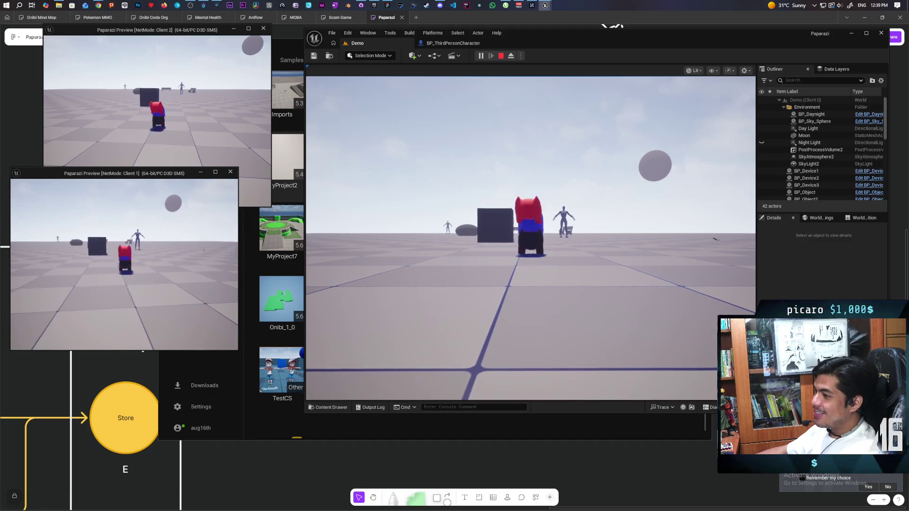
- Walk the stacked cats toward and away from the camera and sideways to test the bounce
key(s)
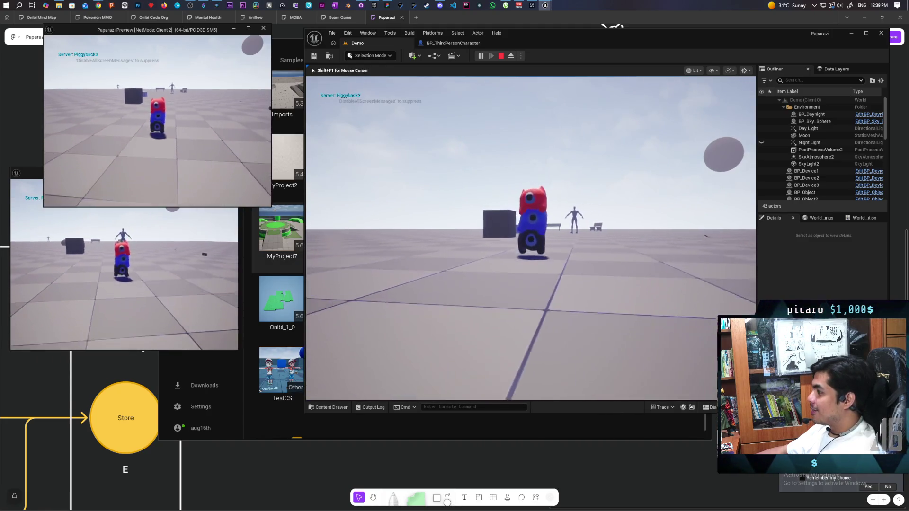
key(s)
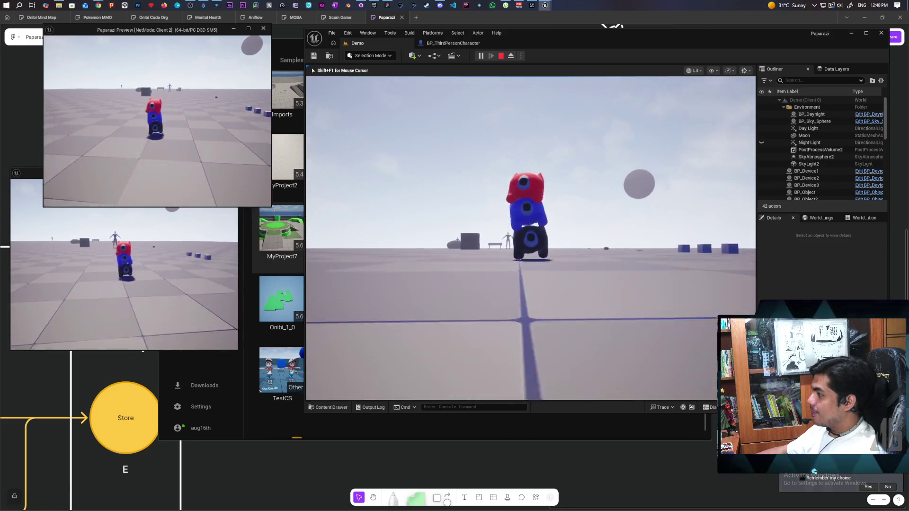
key(s)
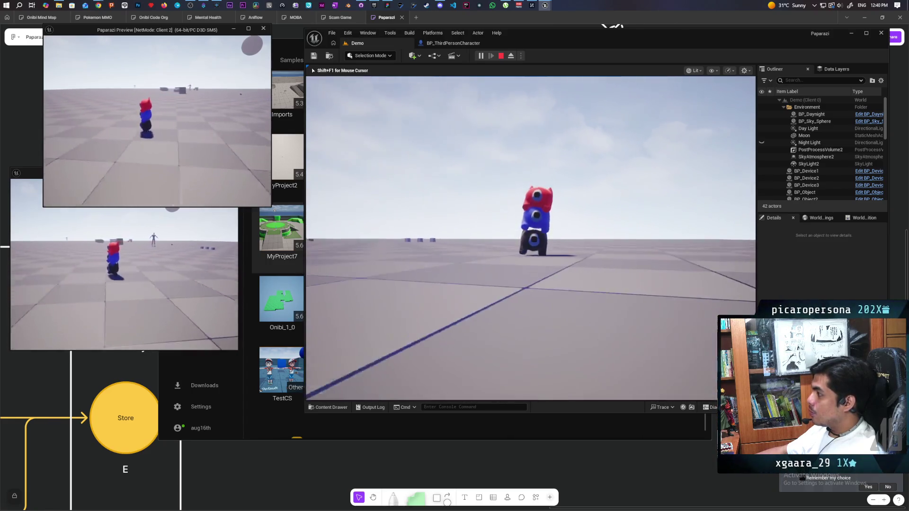
key(w)
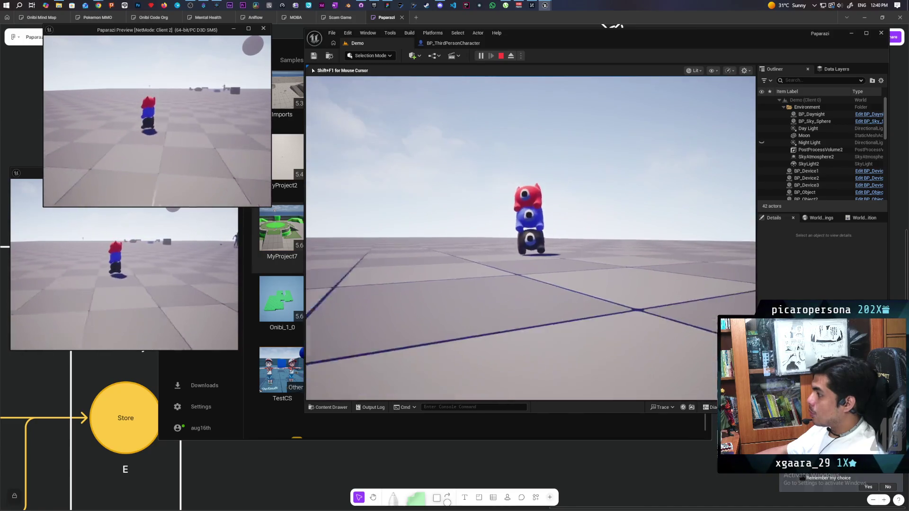
key(d)
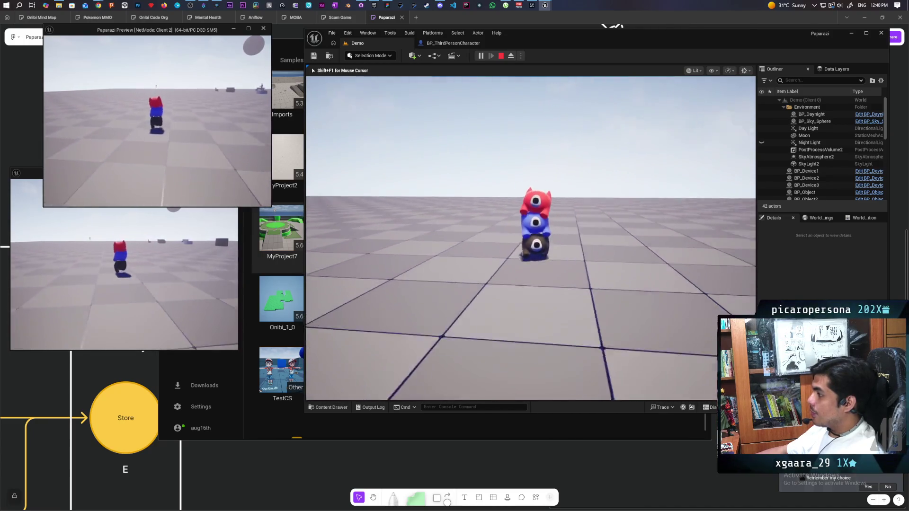
key(d)
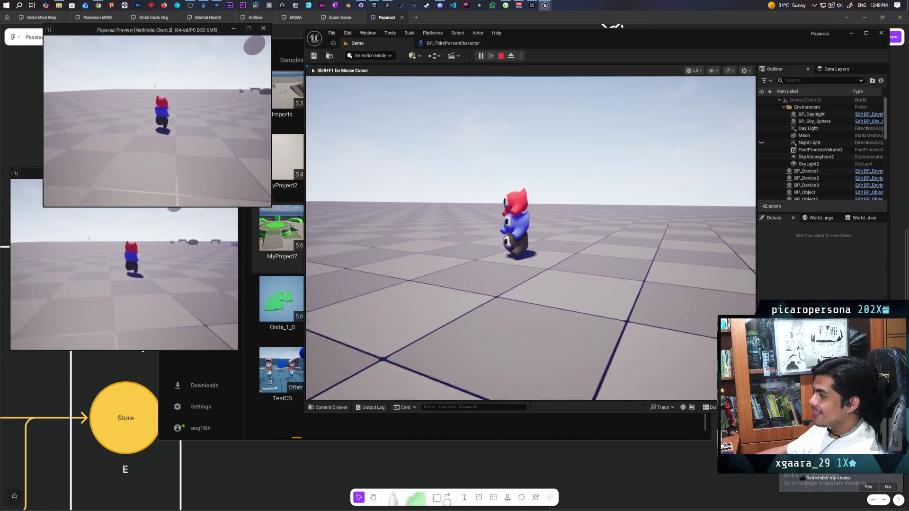
key(d)
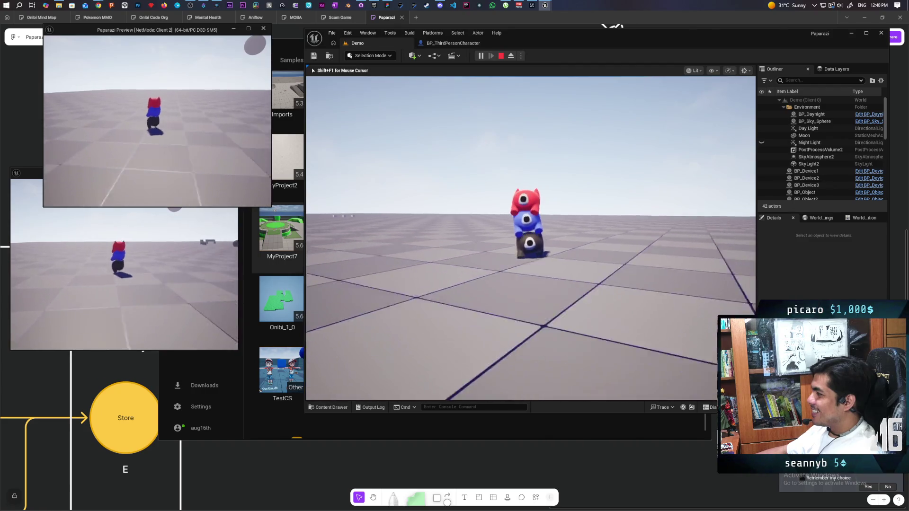
key(w)
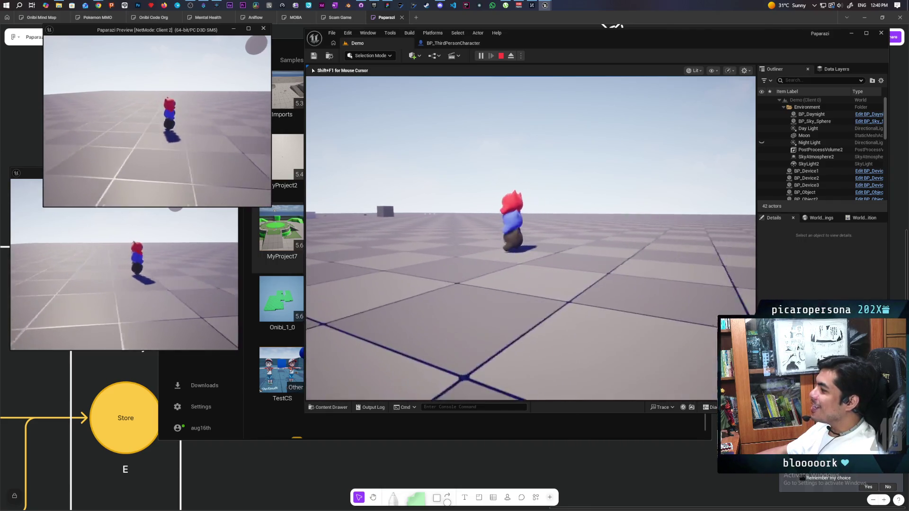
- Walk the stack around the level past the benches and cube, then stop the play test
key(w)
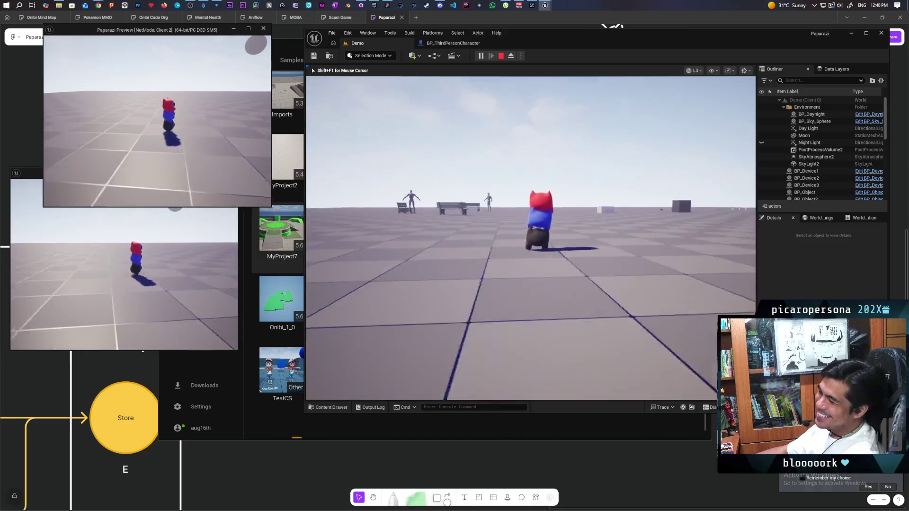
key(w)
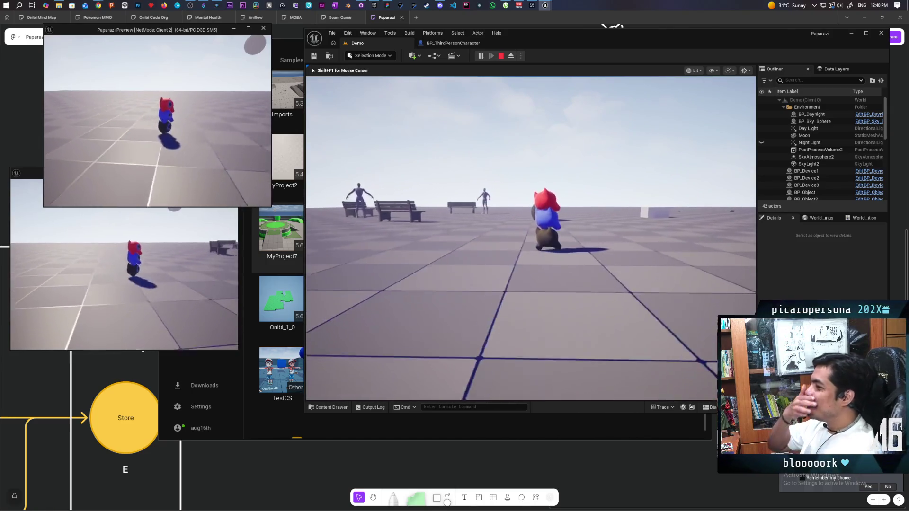
key(w)
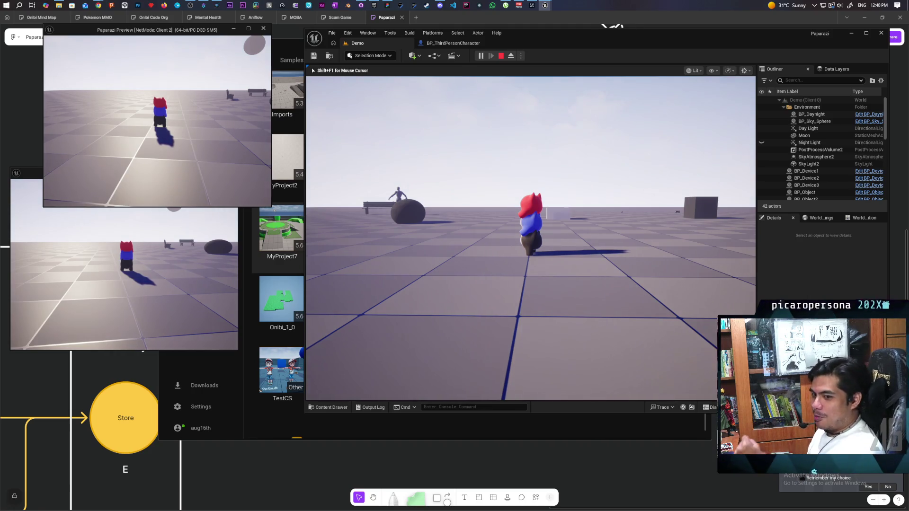
key(w)
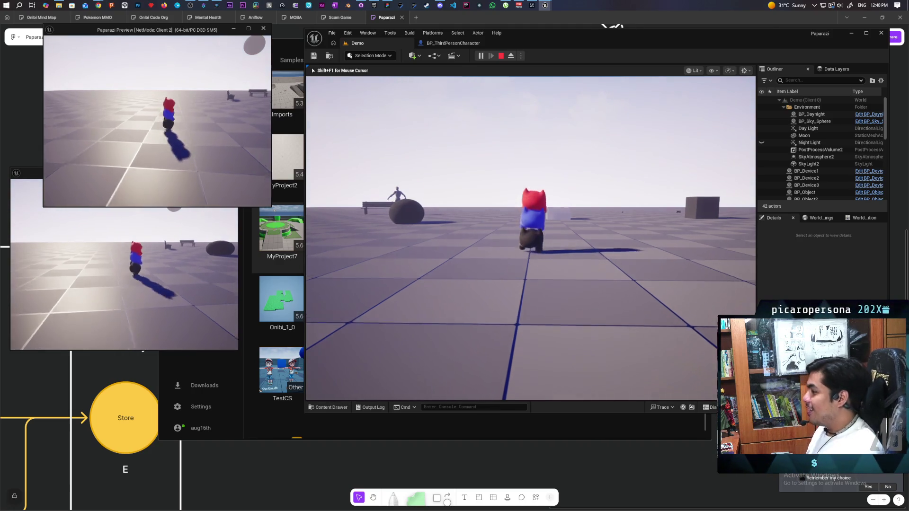
key(s)
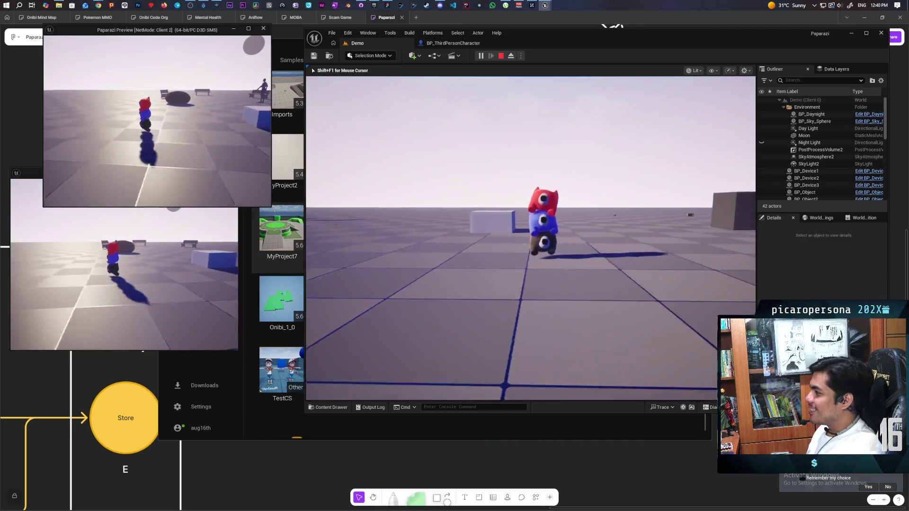
key(w)
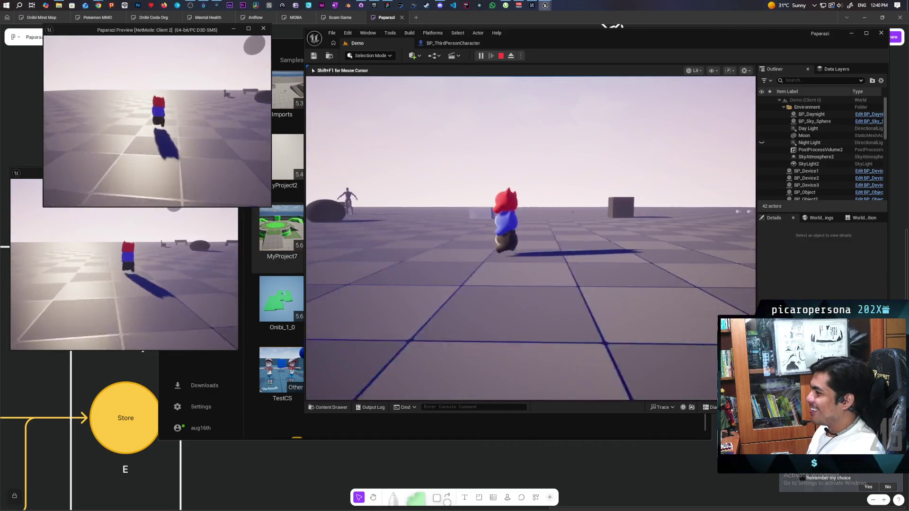
key(w)
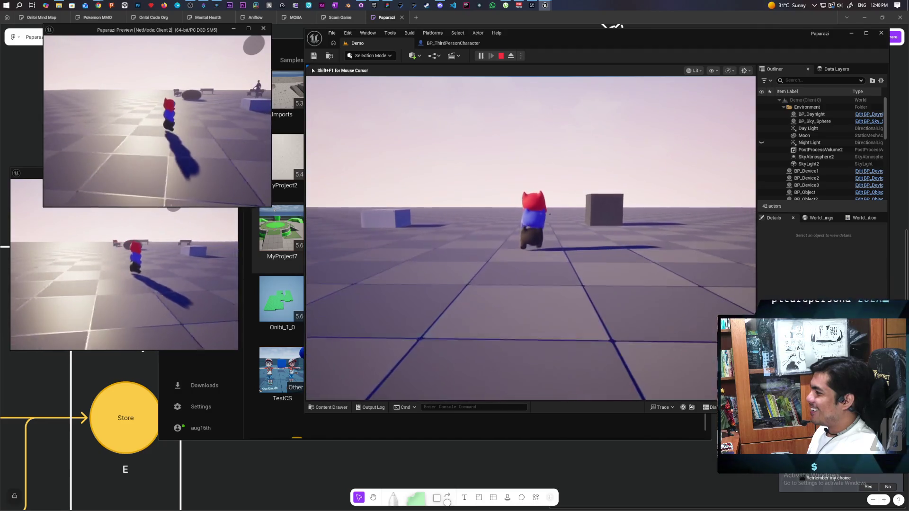
key(w)
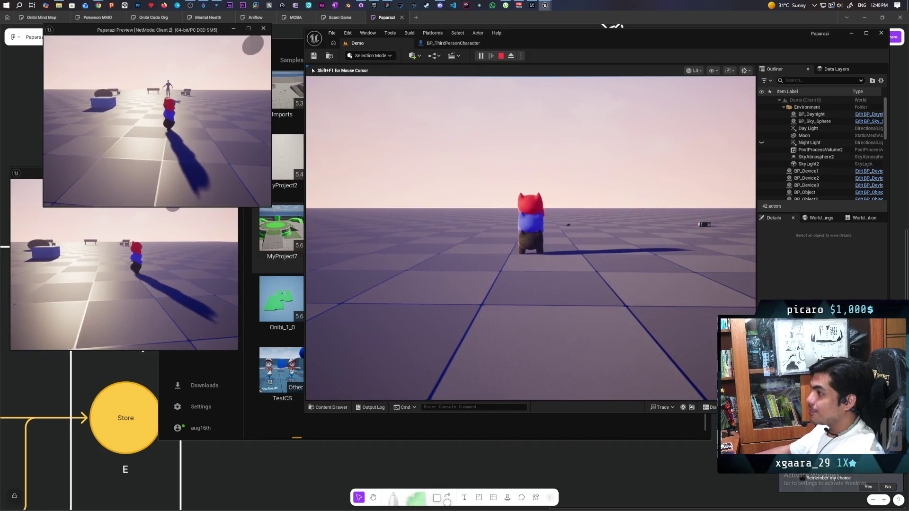
key(Escape)
- Bring up SKM_Oni_Walk, pause the preview, and show the Piggyback2.Translation.Y curve
mouse_move(546, 7)
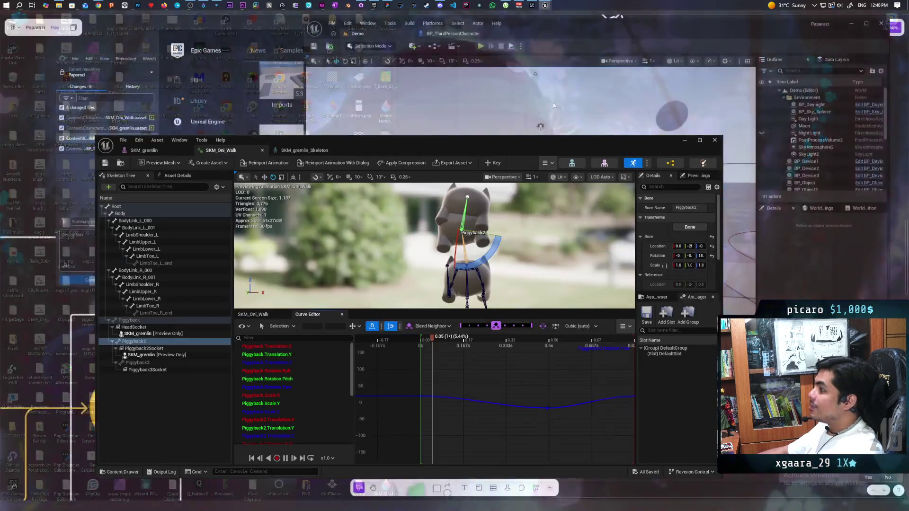
click(556, 52)
key(space)
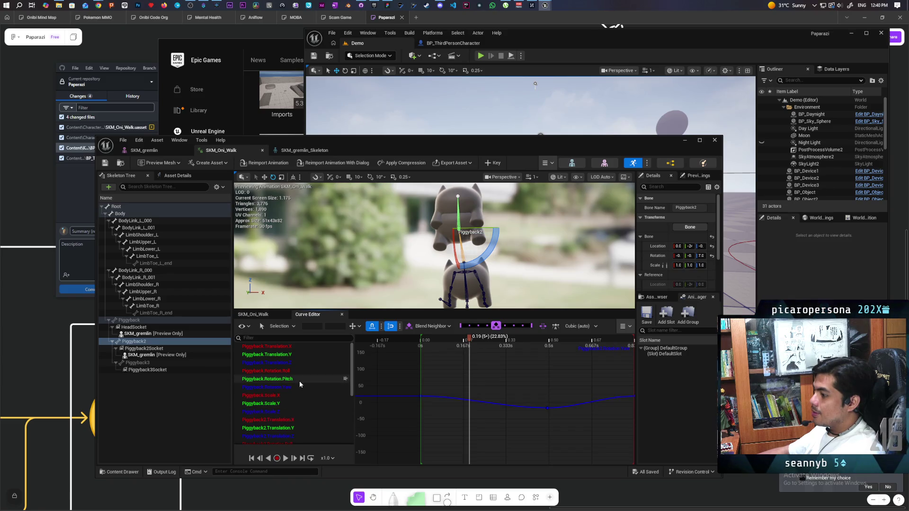
scroll(301, 386, down, 3)
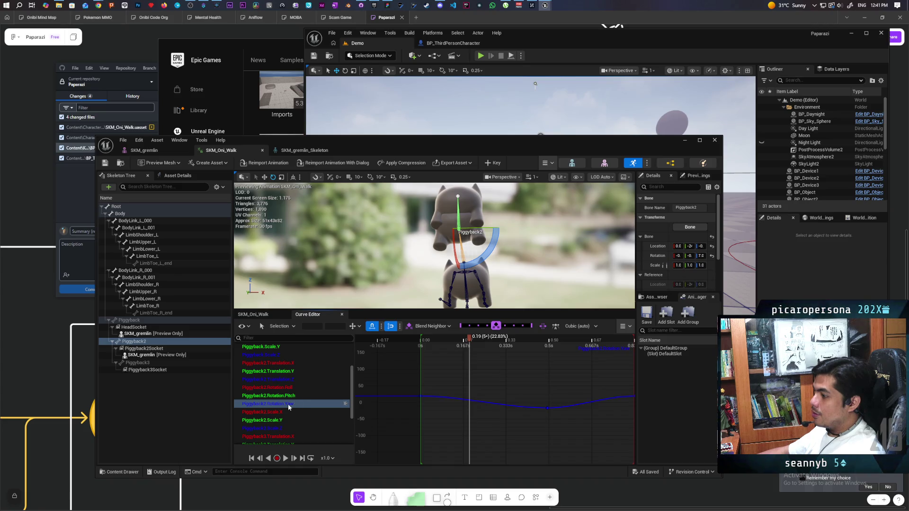
click(288, 371)
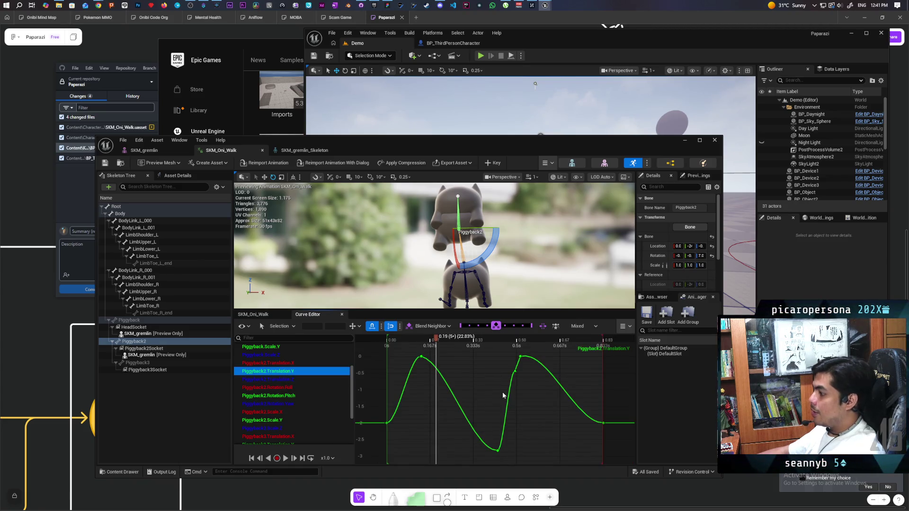
- Delete the extra curve key and the stray linear key beside the first peak
click(516, 372)
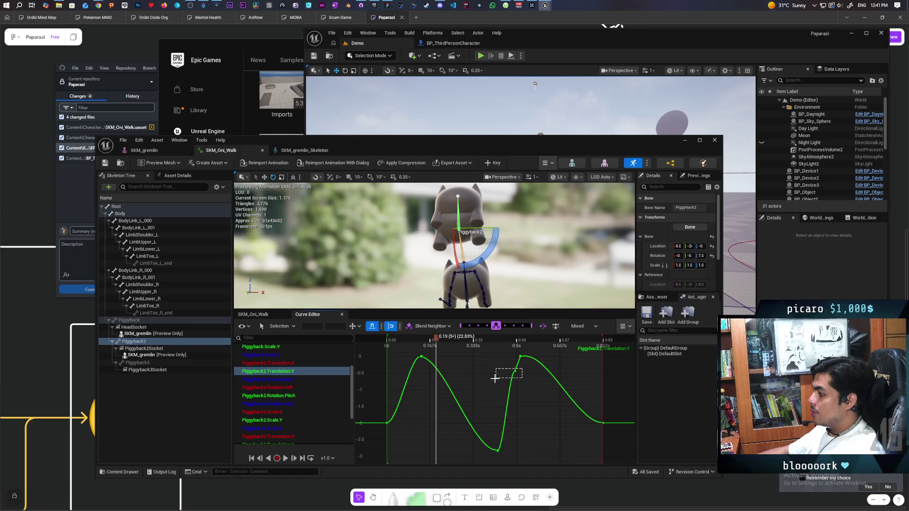
key(Delete)
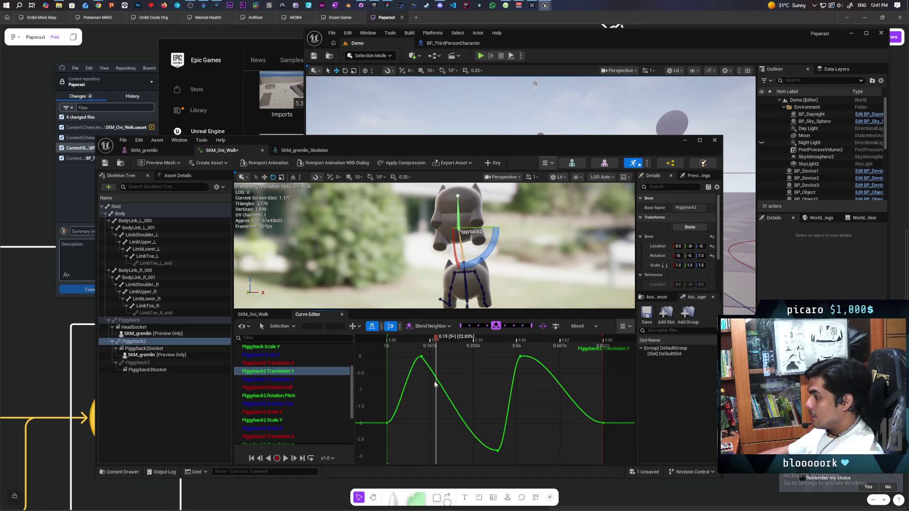
click(421, 356)
scroll(418, 364, up, 5)
scroll(441, 385, up, 4)
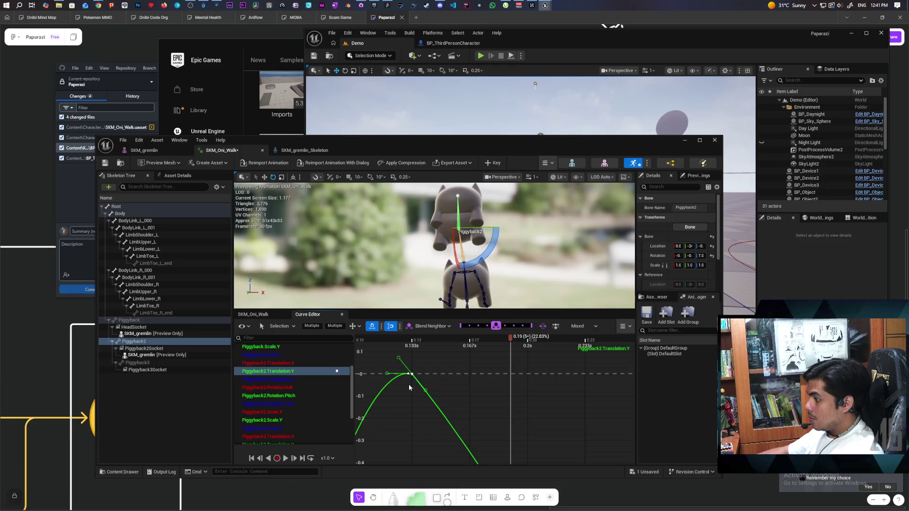
click(412, 374)
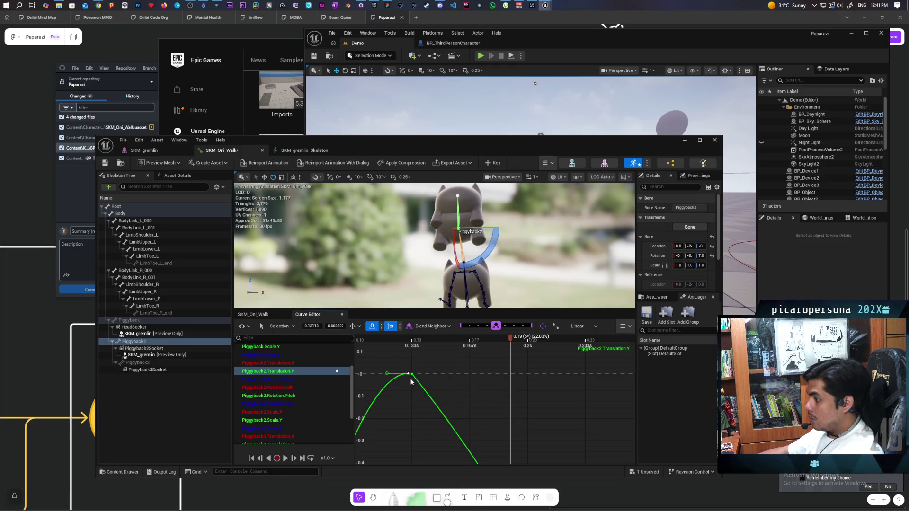
click(412, 374)
click(408, 375)
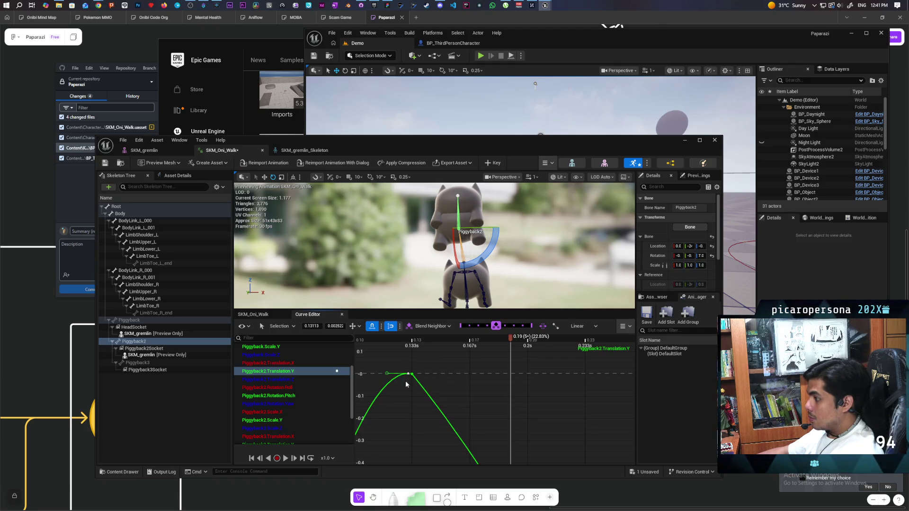
key(Delete)
- Pan and frame the graph to show the whole two-peak curve
scroll(412, 381, down, 2)
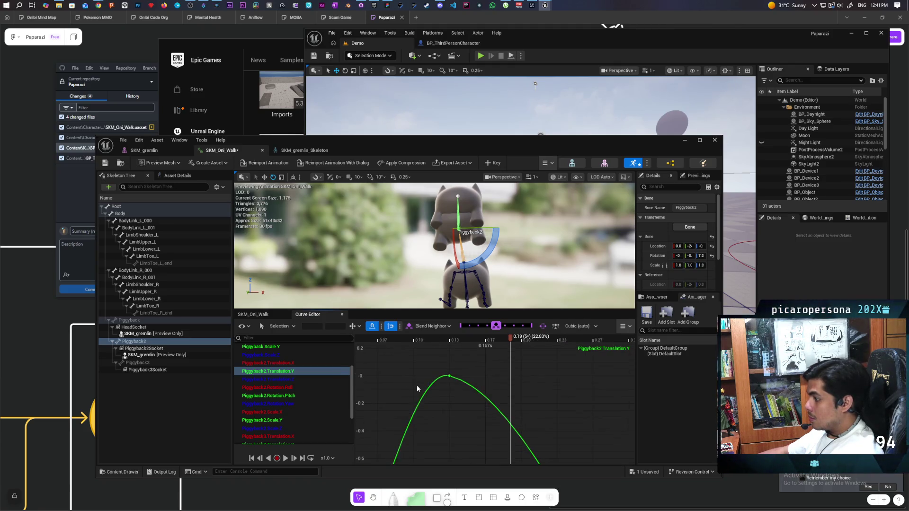
scroll(457, 408, down, 6)
drag(561, 416, 513, 371)
scroll(552, 374, up, 1)
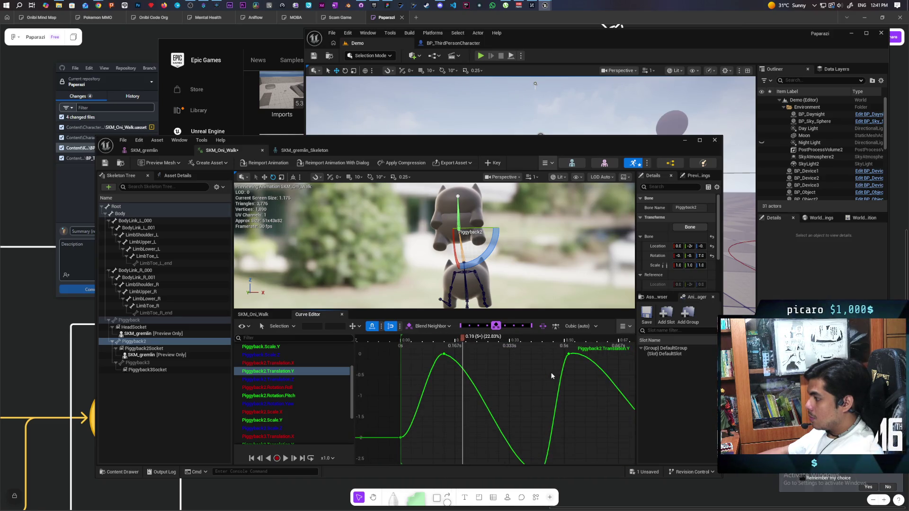
key(f)
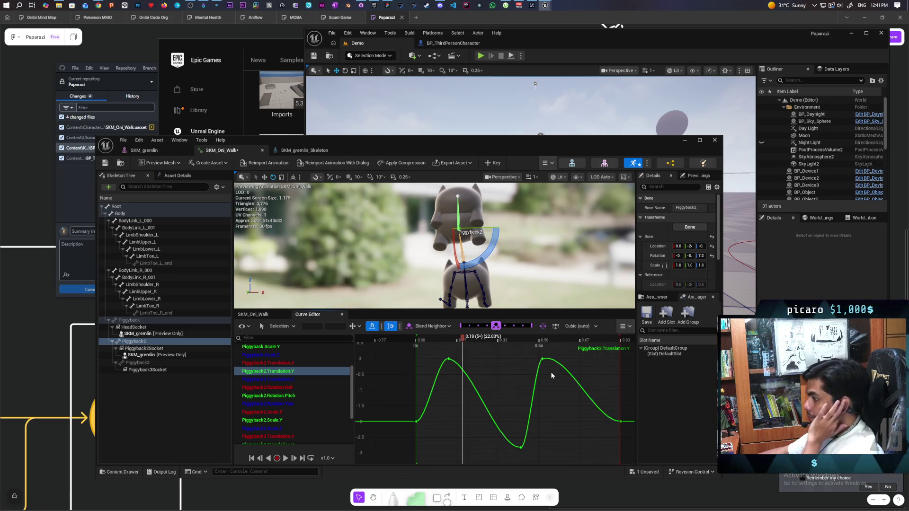
scroll(552, 375, down, 1)
- Scrub through the walk and set the first key at 0.00 s to -2.82966
mouse_move(462, 337)
mouse_down()
mouse_move(510, 348)
mouse_move(406, 355)
mouse_move(503, 376)
mouse_move(416, 381)
mouse_move(508, 391)
mouse_move(454, 396)
mouse_move(532, 401)
mouse_move(512, 399)
mouse_move(546, 407)
mouse_move(495, 400)
mouse_move(594, 419)
mouse_move(428, 422)
mouse_move(512, 432)
mouse_up()
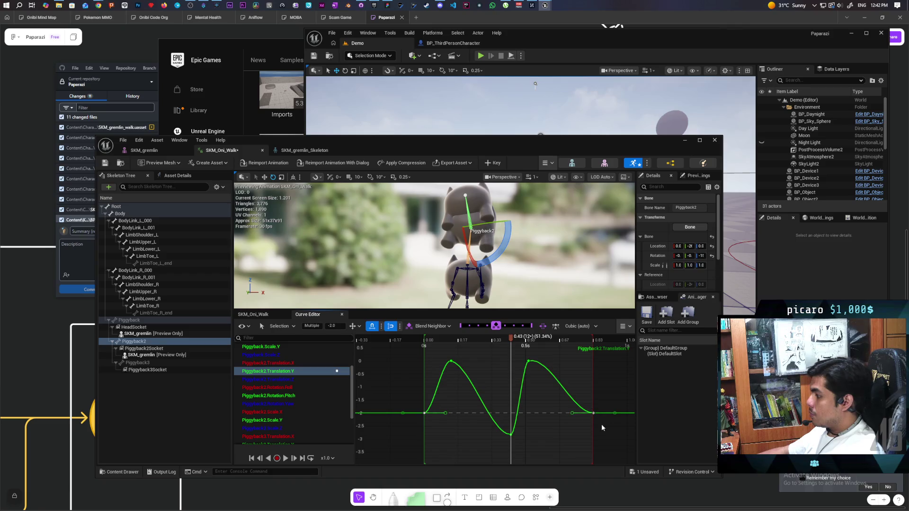
mouse_move(593, 415)
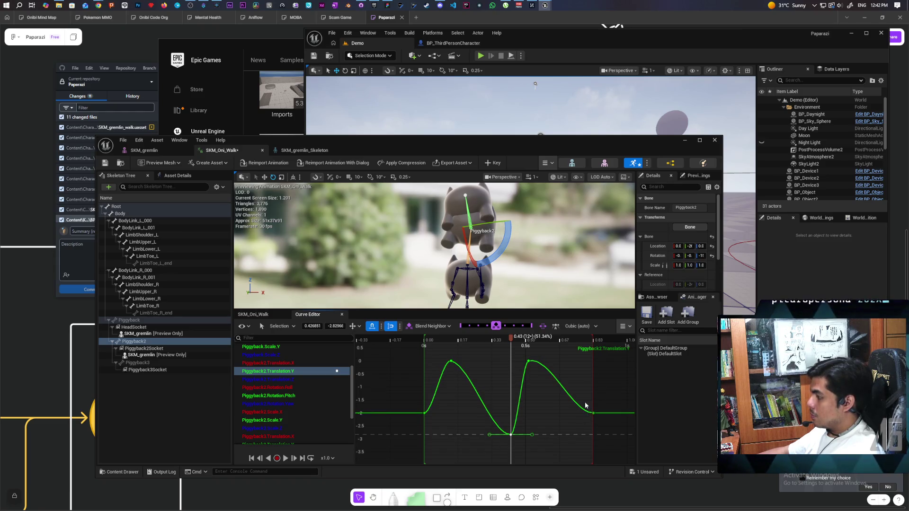
drag(513, 339, 604, 367)
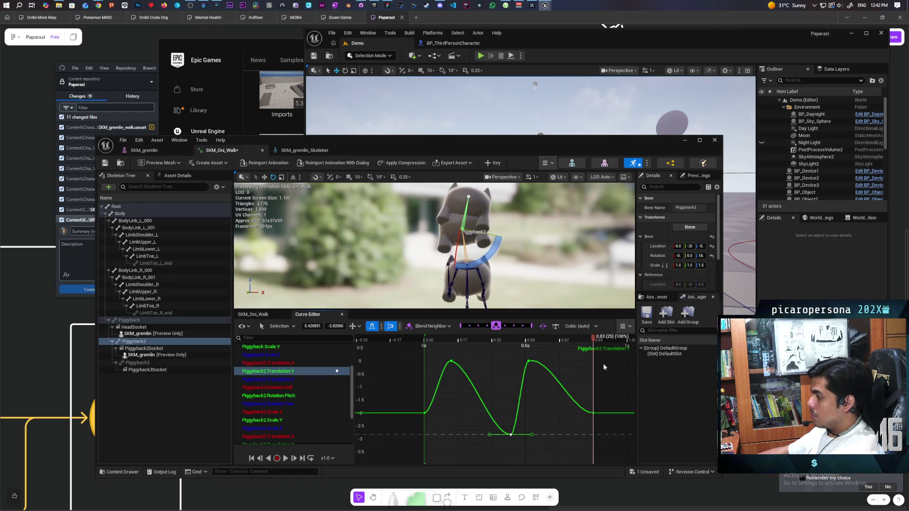
key(f)
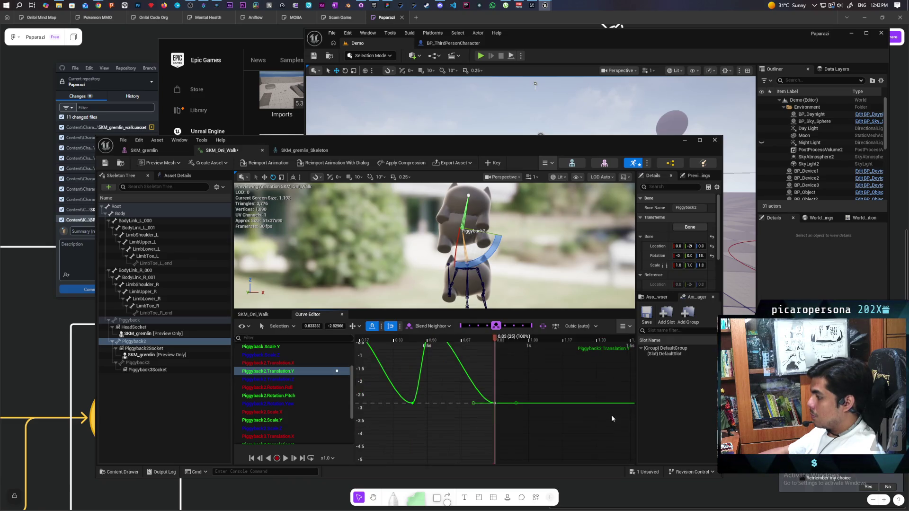
scroll(528, 370, down, 3)
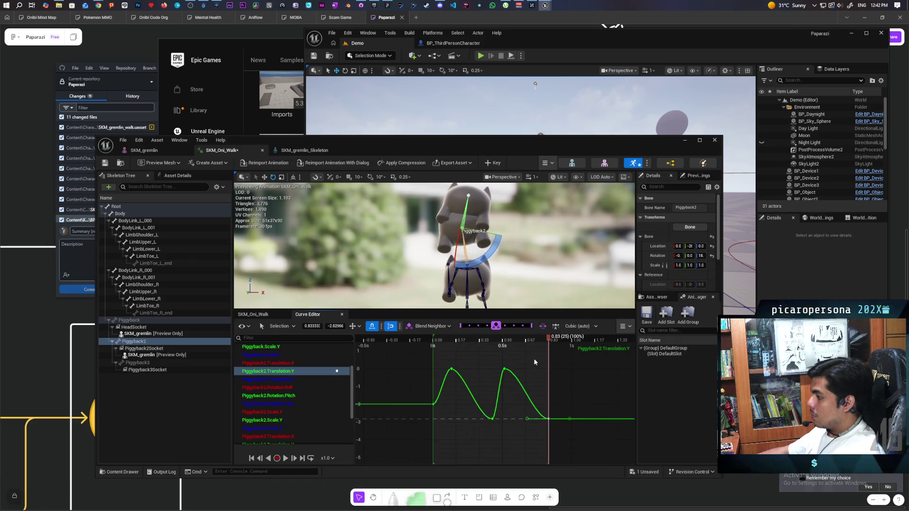
drag(548, 340, 413, 371)
click(433, 404)
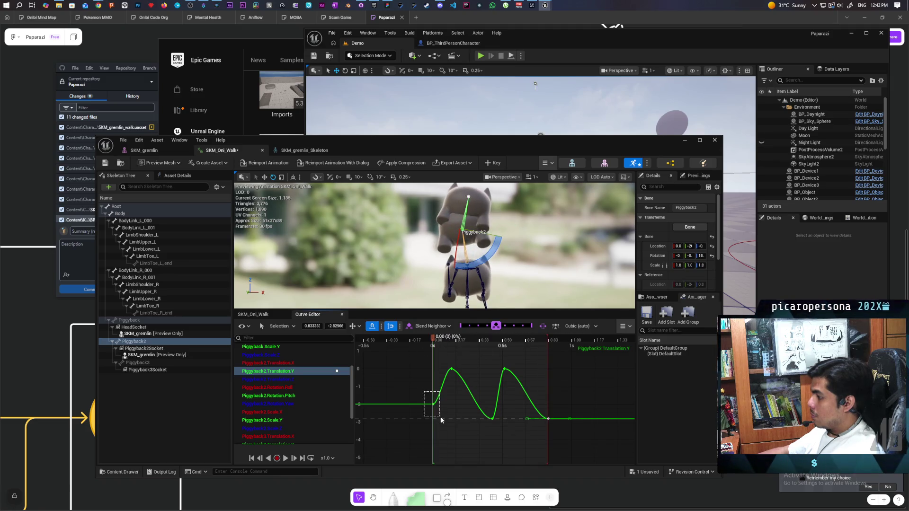
key(ctrl+v)
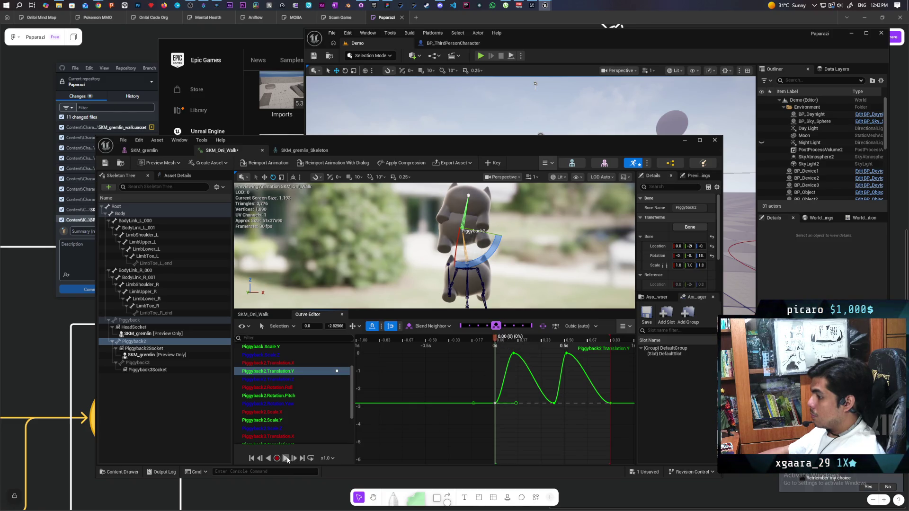
- Preview the walk, put away the animation editor, and start a multiplayer play test
click(286, 458)
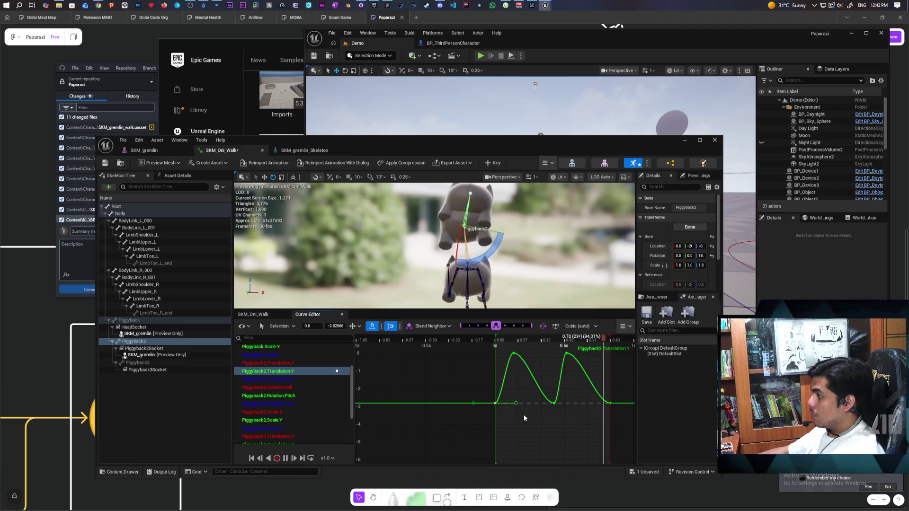
key(space)
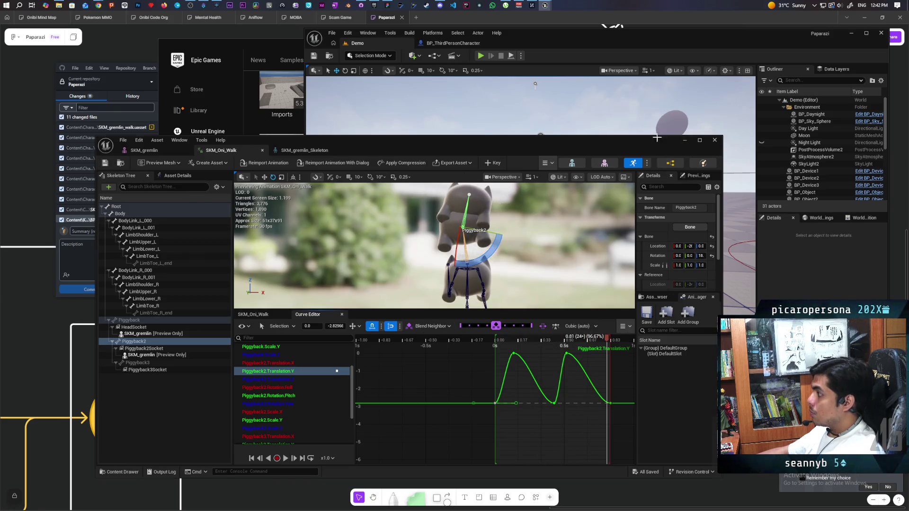
click(479, 62)
click(480, 55)
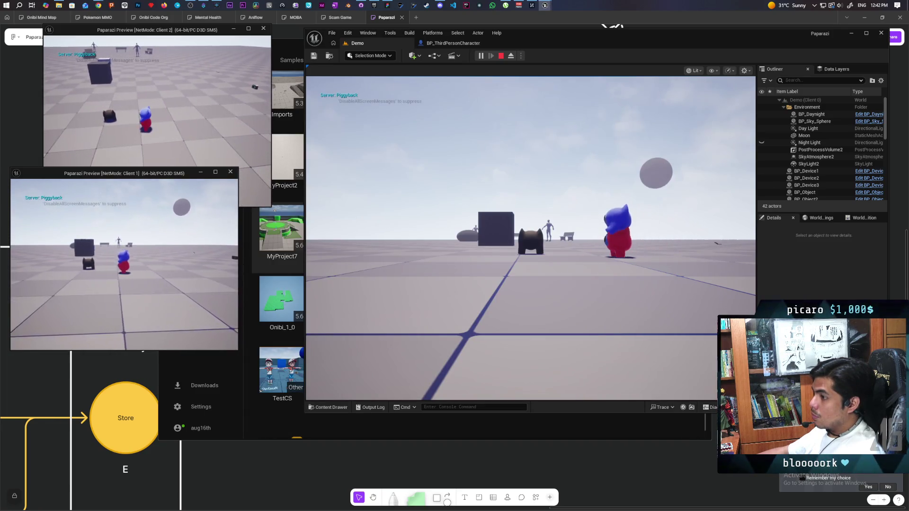
- Switch client windows and make one cat ride piggyback on the other
key(alt+Tab)
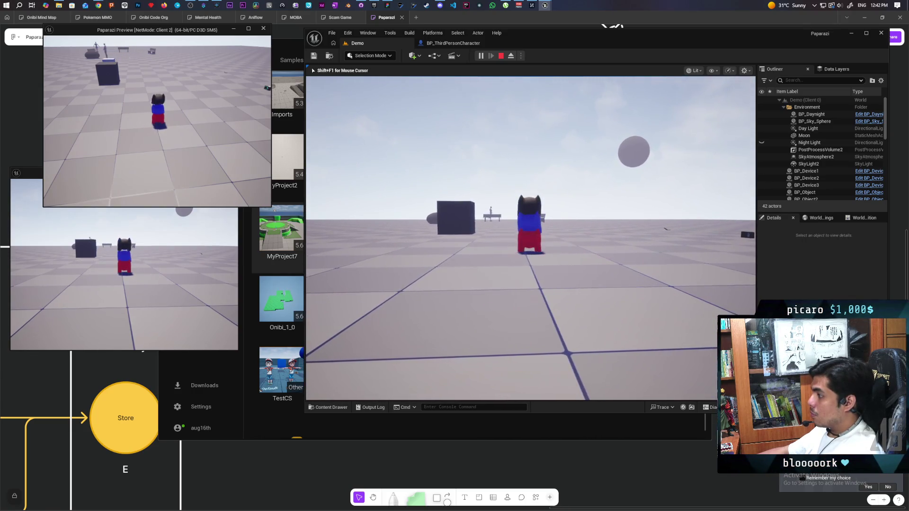
key(e)
key(alt+Tab)
- Walk the stack toward the benches, then end play and return to BP_ThirdPersonCharacter
key(s)
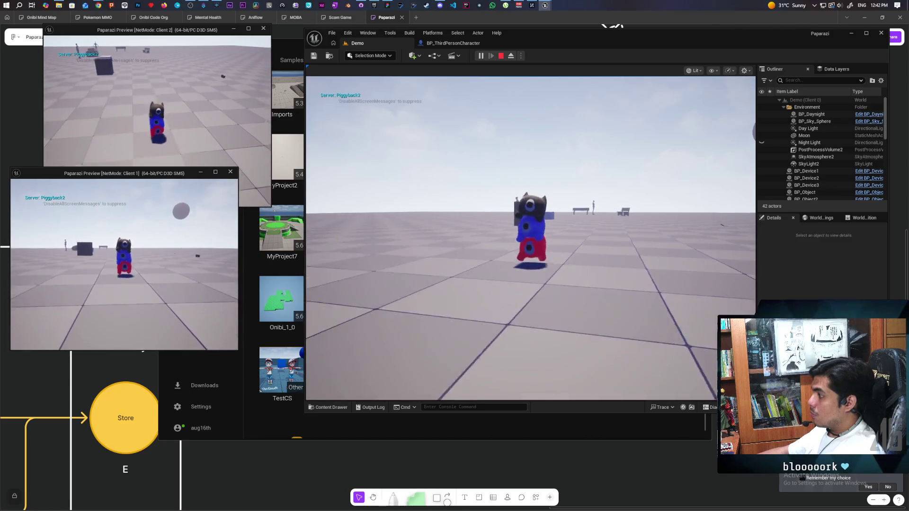
key(w)
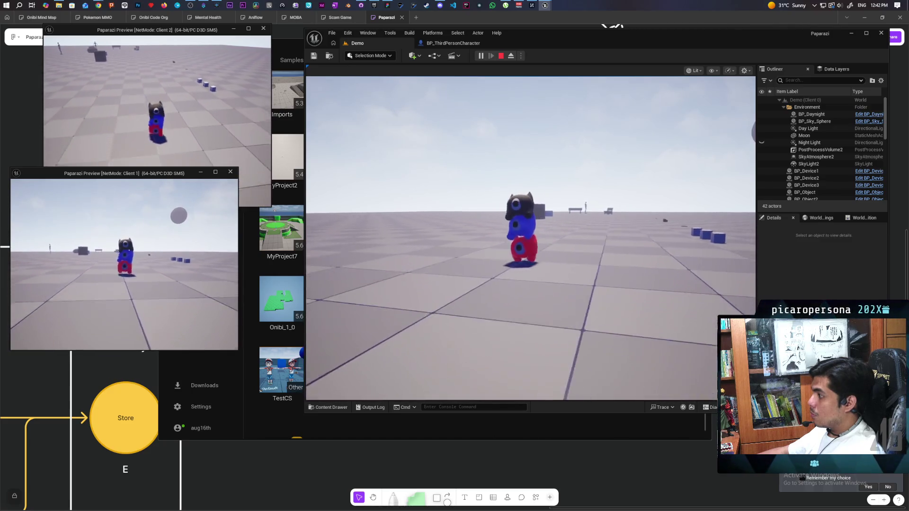
key(w)
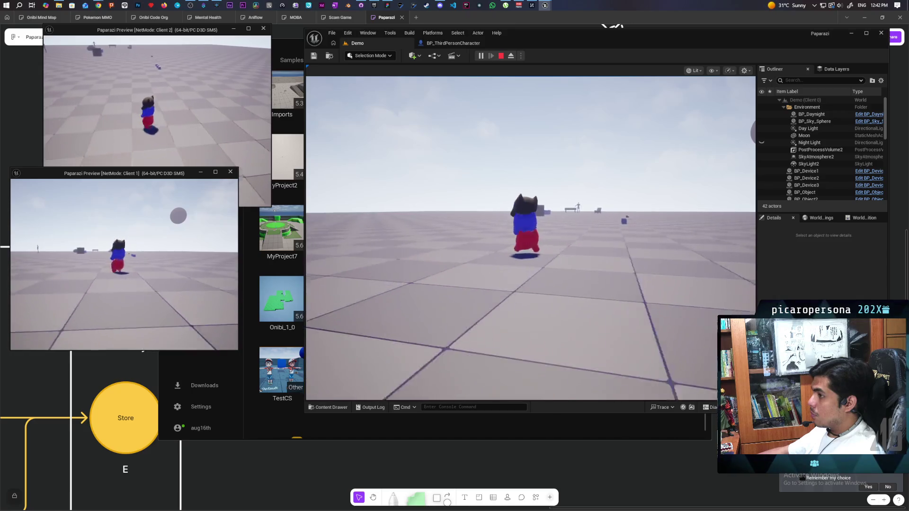
key(w)
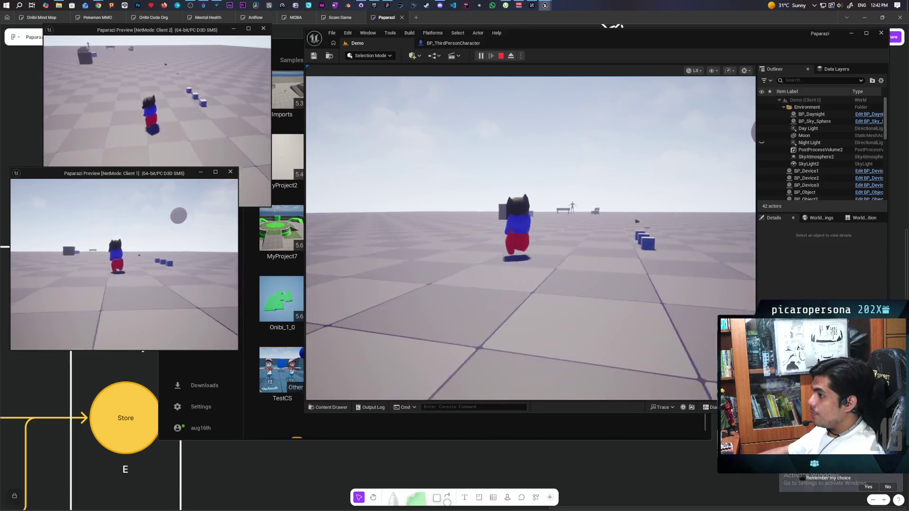
key(w)
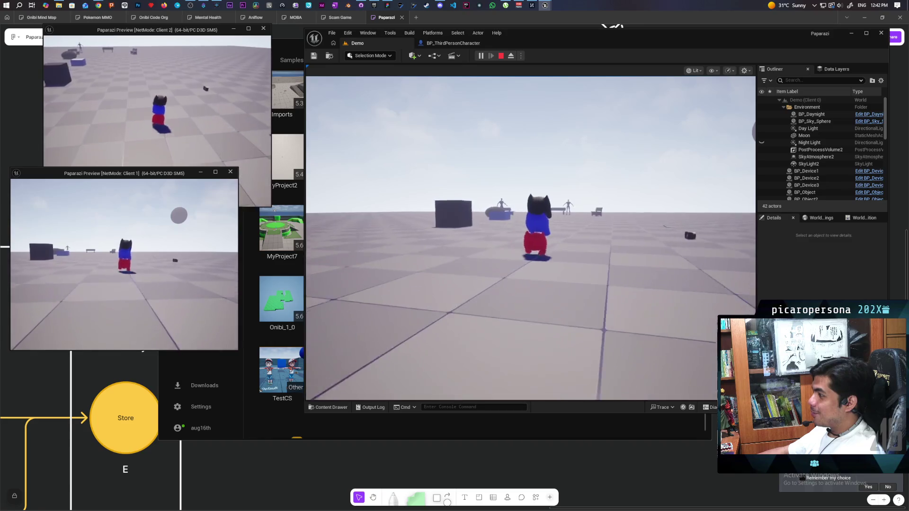
key(w)
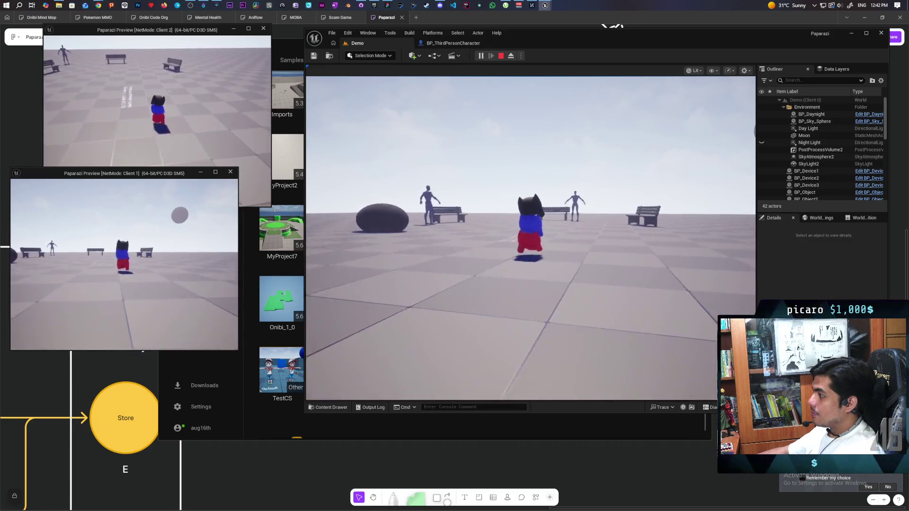
key(Escape)
click(452, 43)
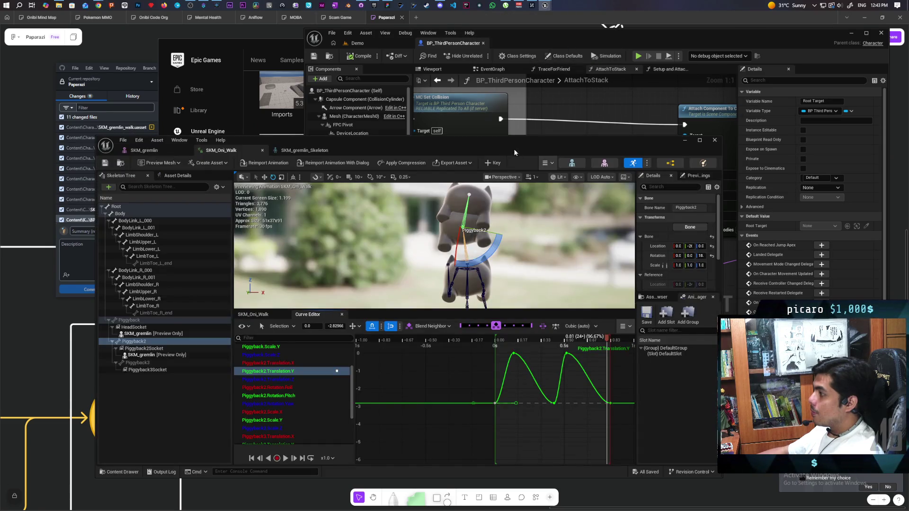
- Drag the SKM_Oni_Walk window into view and maximize it
drag(514, 152, 528, 109)
double_click(527, 109)
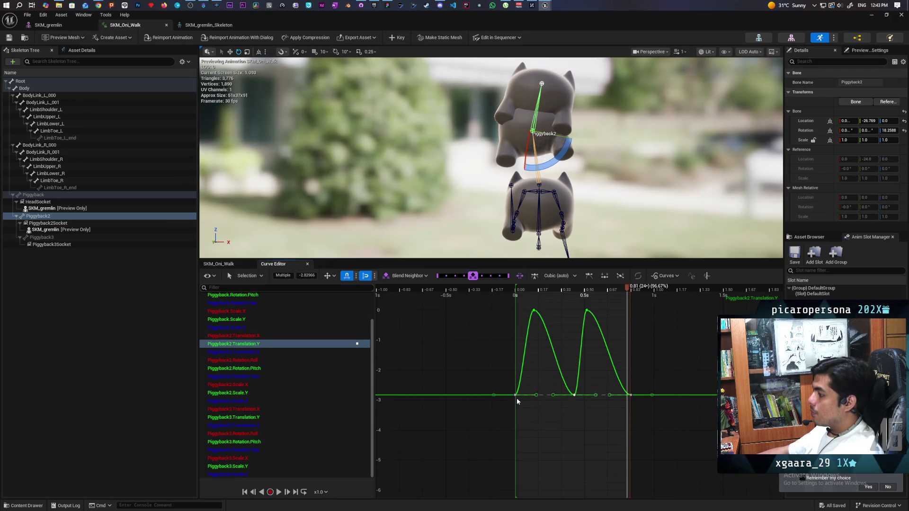
- Lower the baseline keys toward -5 and experiment with peak key tangents, undoing the changes
drag(519, 398, 520, 460)
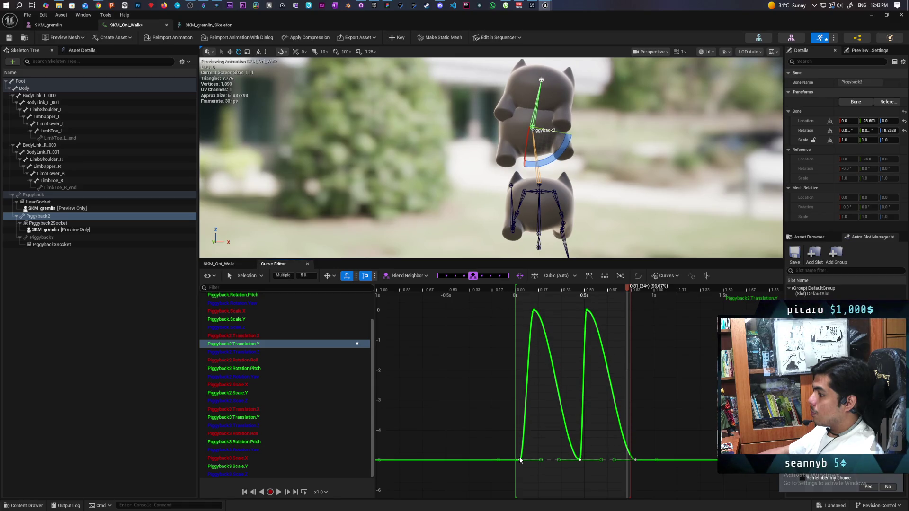
mouse_move(520, 460)
mouse_down()
mouse_move(521, 415)
mouse_move(519, 459)
mouse_up()
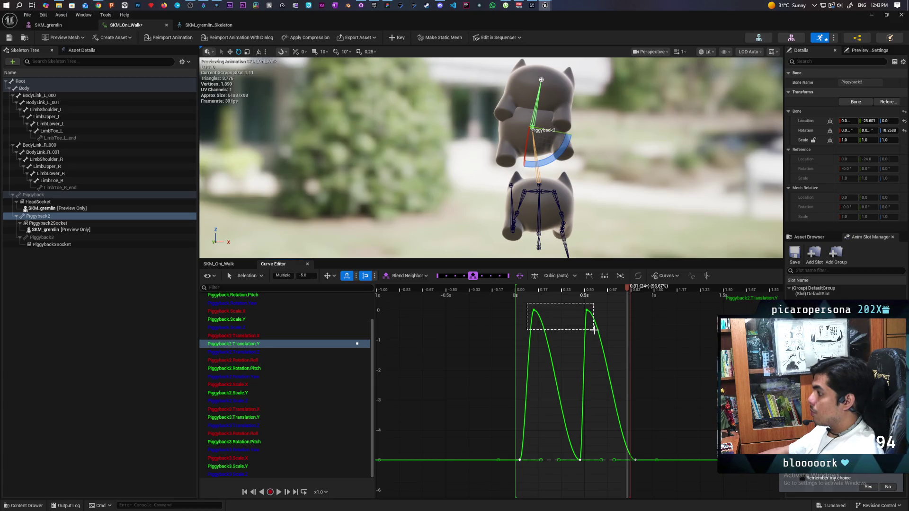
drag(594, 330, 602, 335)
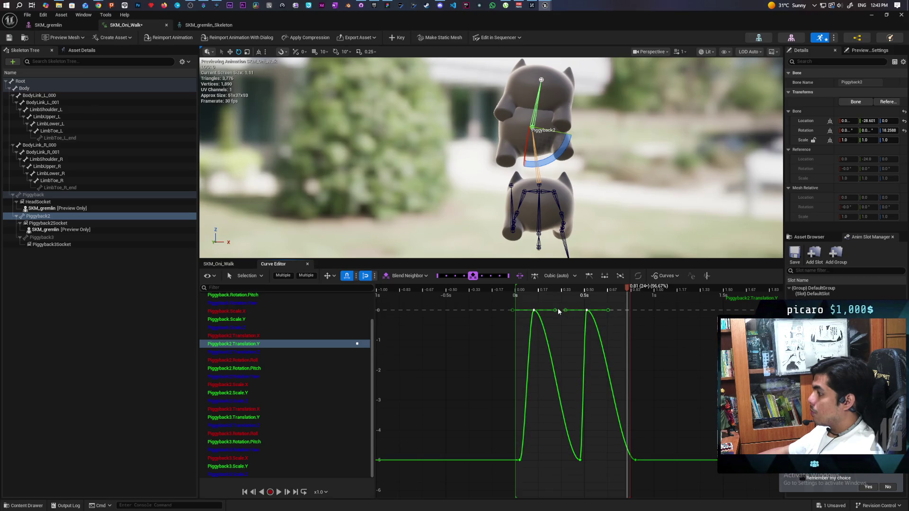
drag(558, 321, 558, 323)
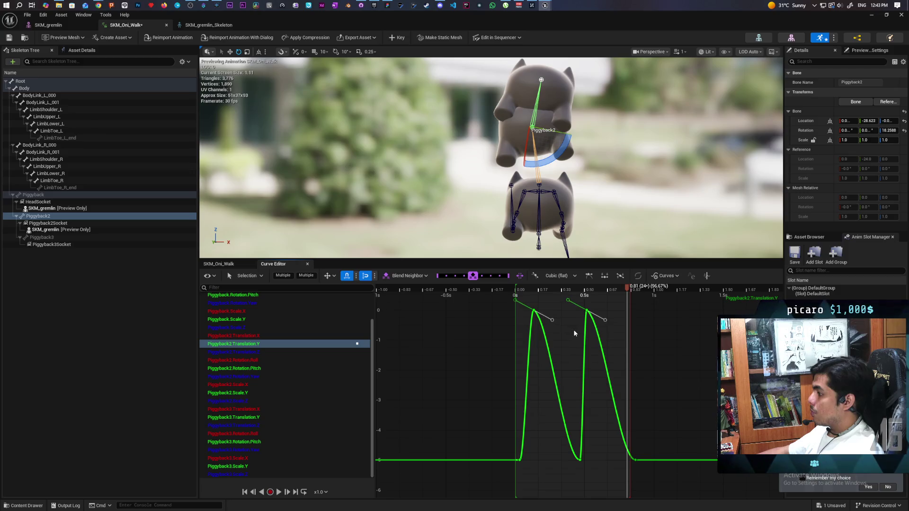
mouse_move(572, 326)
mouse_down()
mouse_move(573, 310)
mouse_move(575, 324)
mouse_up()
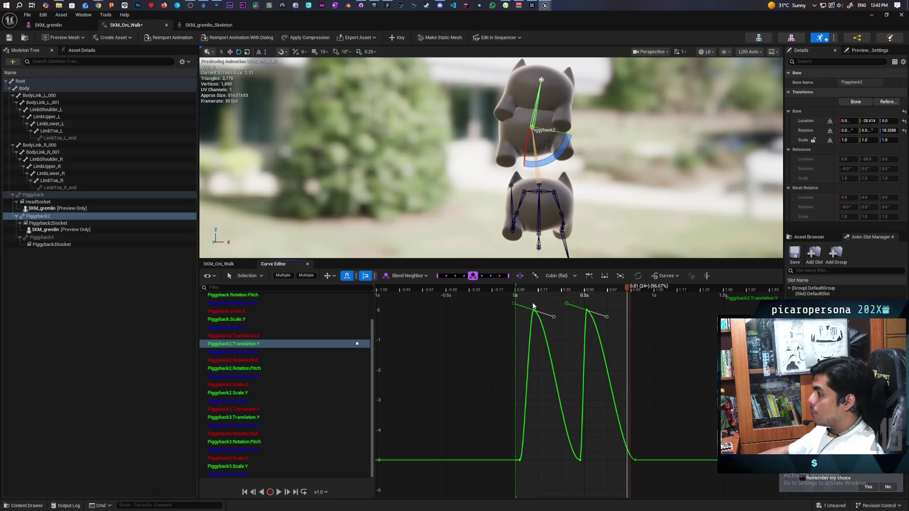
click(589, 276)
mouse_move(550, 315)
mouse_down()
mouse_move(561, 393)
mouse_move(561, 376)
mouse_up()
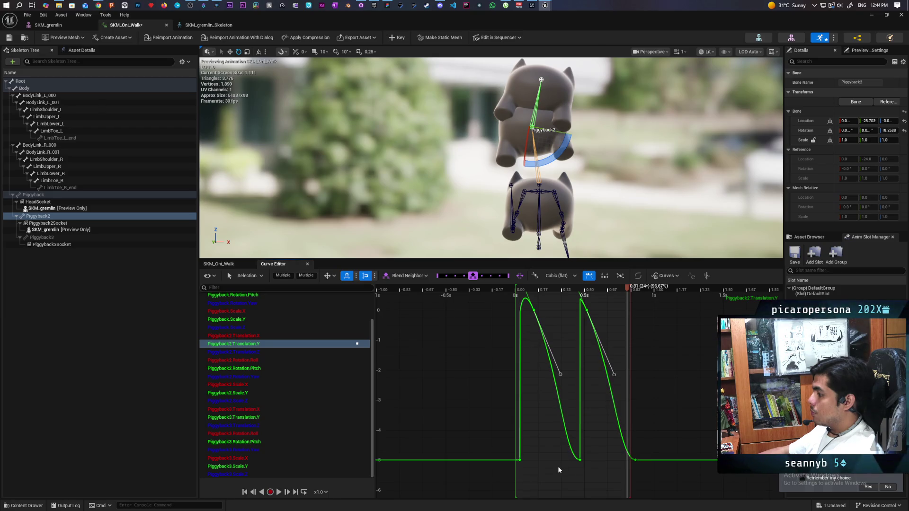
key(ctrl+z)
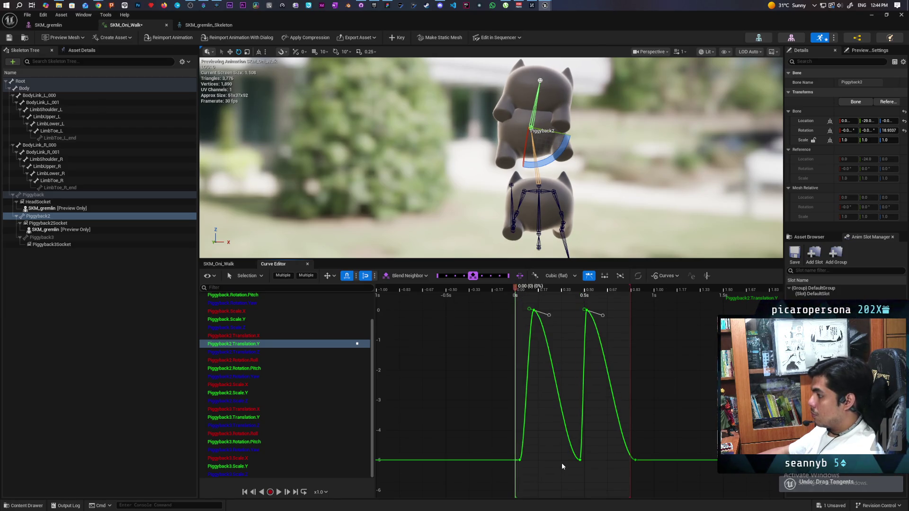
key(ctrl+z)
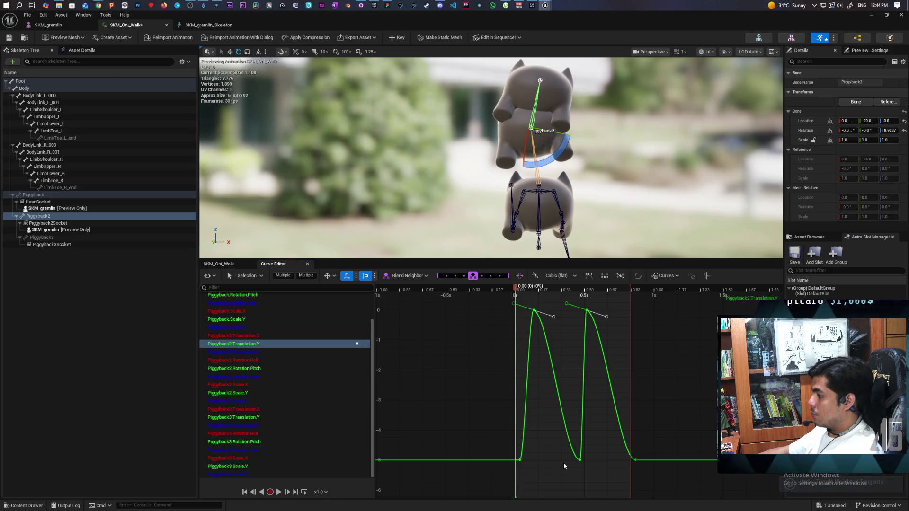
- Shift the lower keys onto 0 s and steepen both peaks' falling tangents
click(520, 460)
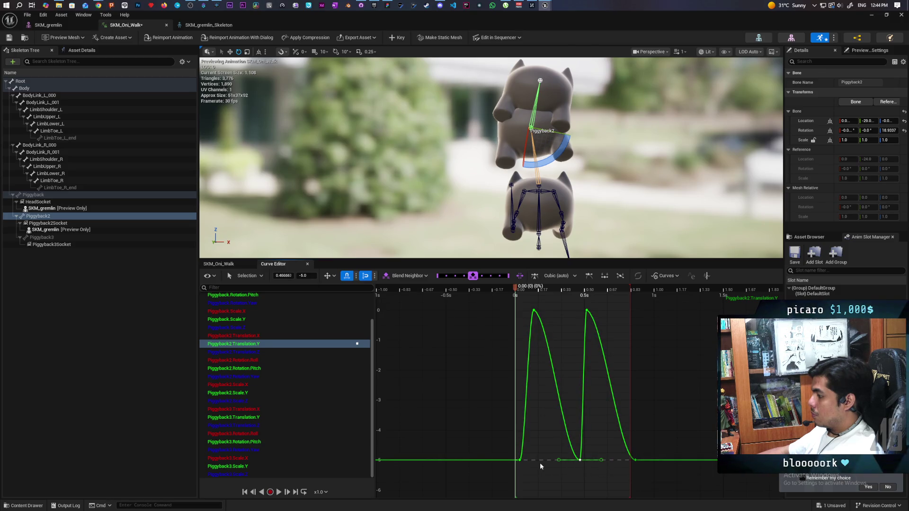
drag(497, 445, 653, 477)
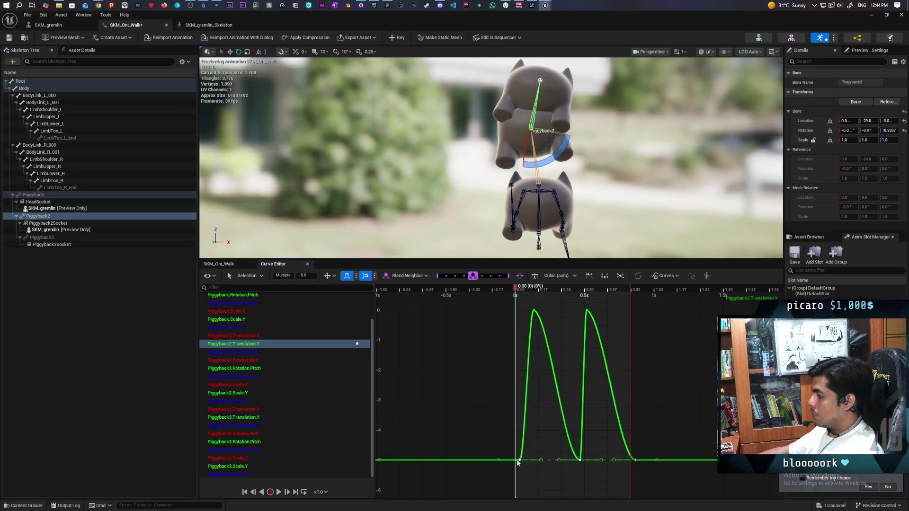
drag(519, 462, 516, 463)
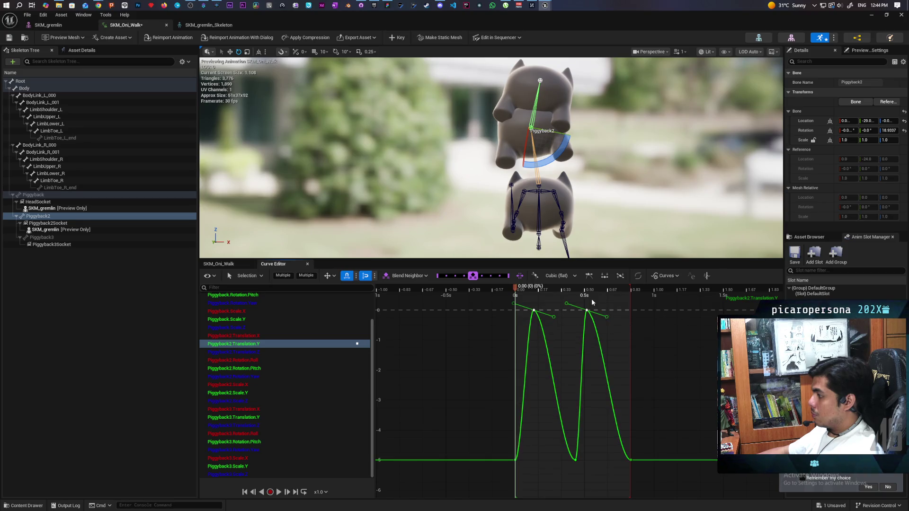
drag(601, 316, 598, 337)
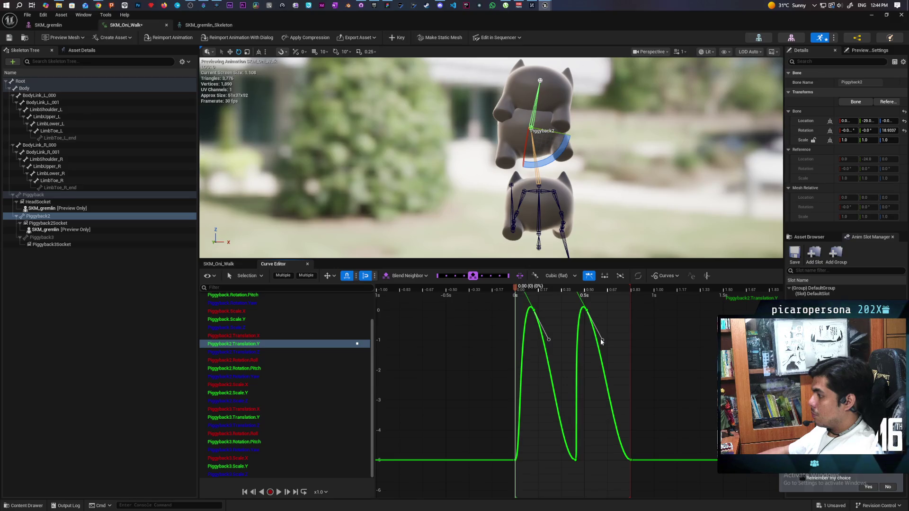
drag(602, 344, 603, 361)
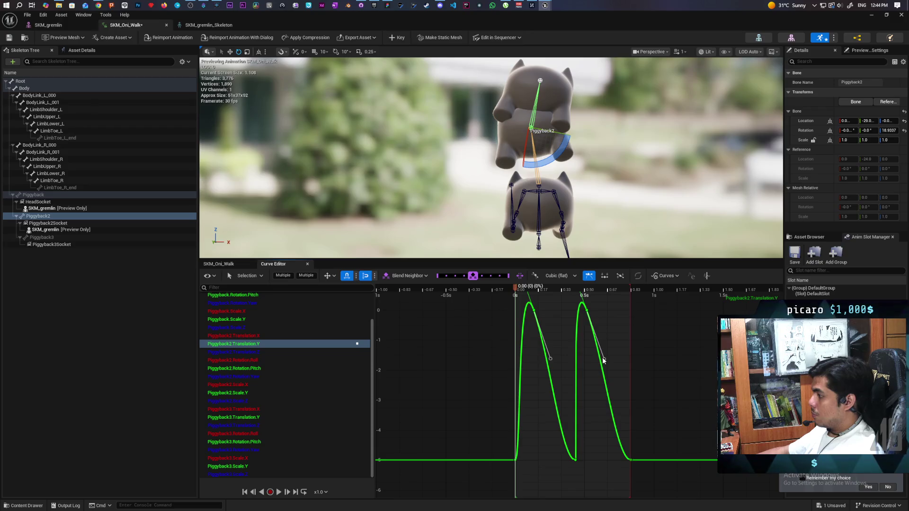
- Preview the bounce, undo the last tangent drag, and move the valley key to 0.33 s
click(278, 492)
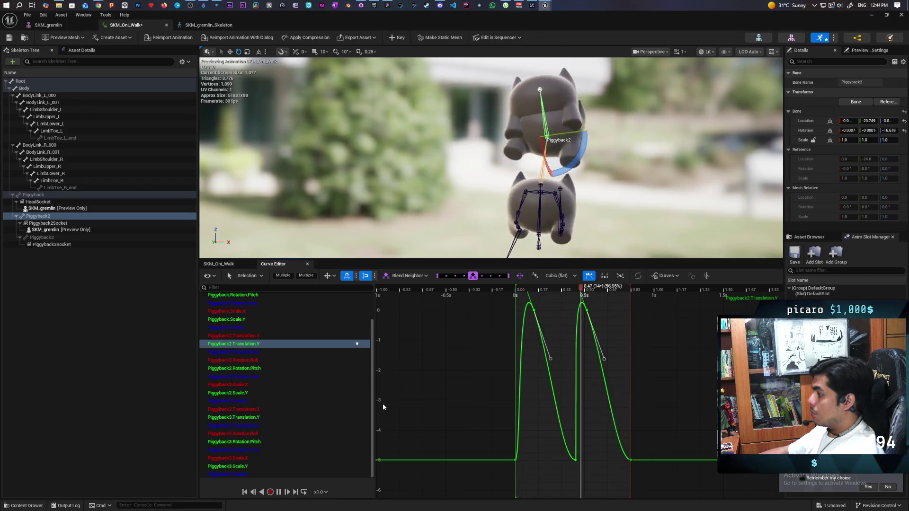
key(ctrl+z)
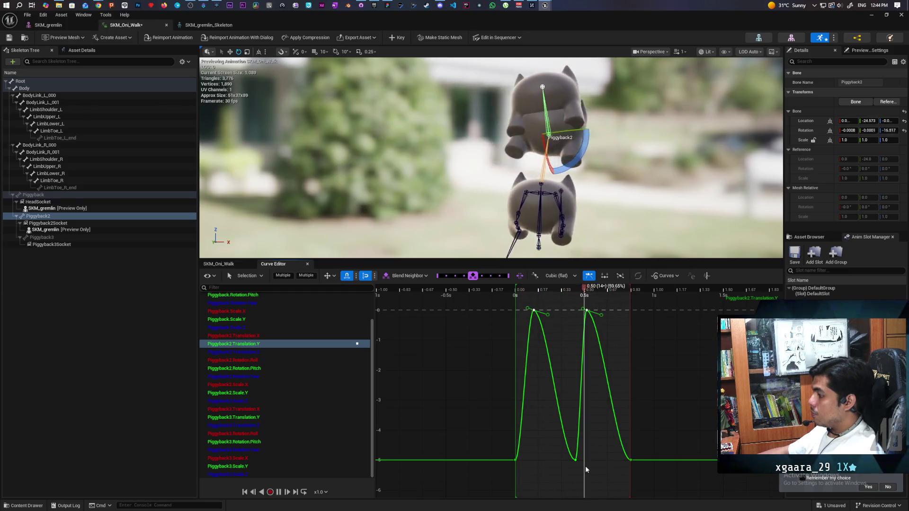
key(space)
drag(580, 462, 561, 461)
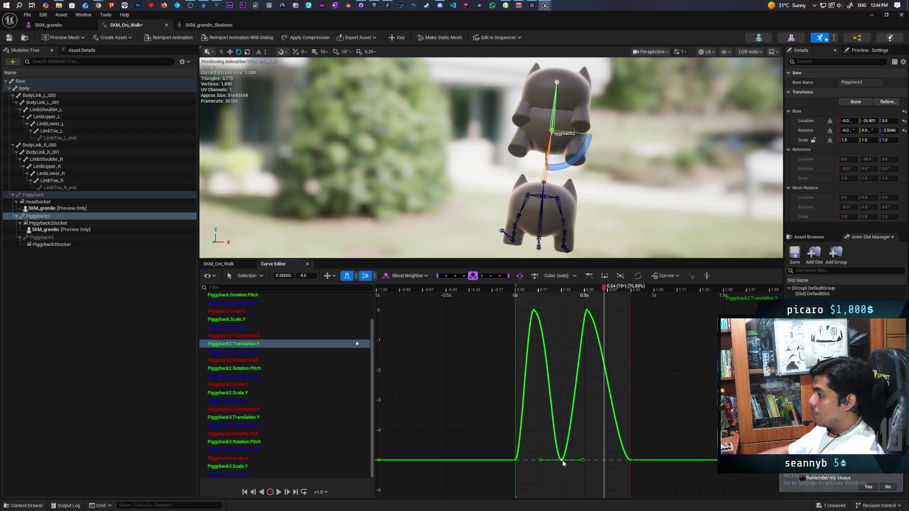
key(space)
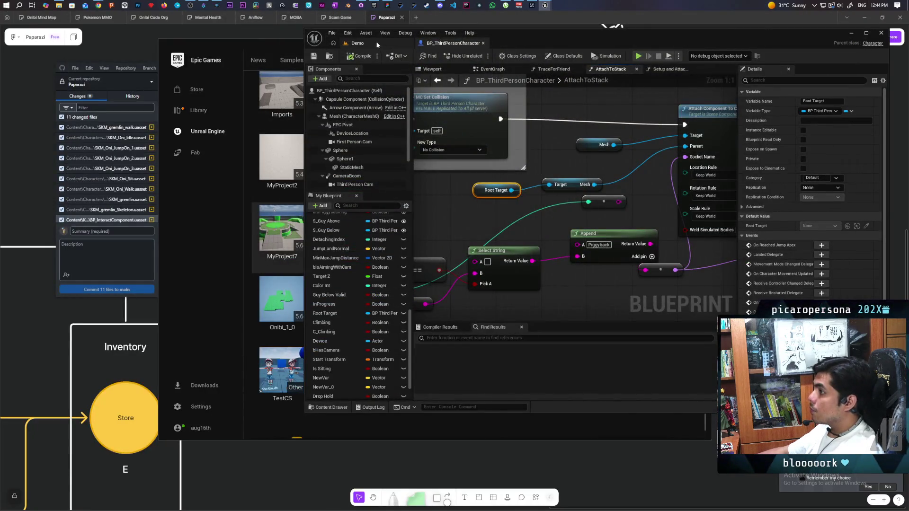
- Start a multiplayer play test from the Demo level and stack the red cat on top
click(378, 44)
click(480, 55)
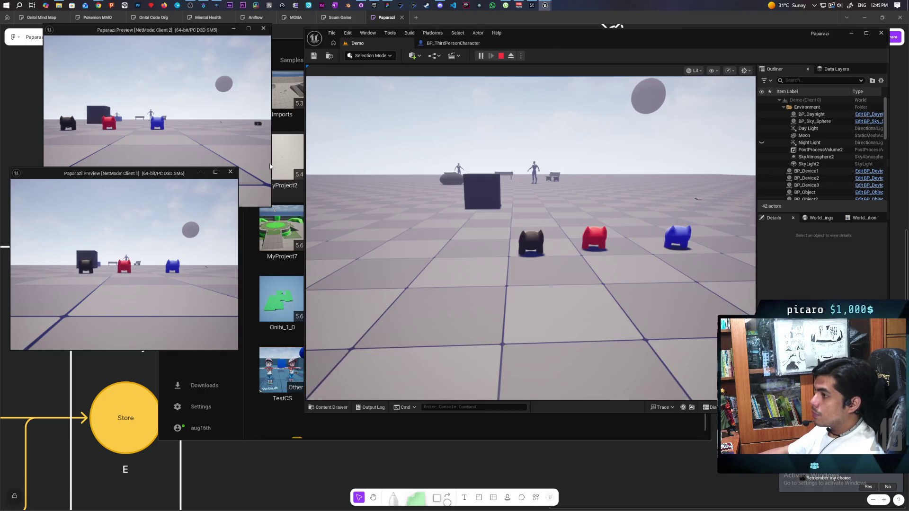
click(156, 95)
key(w)
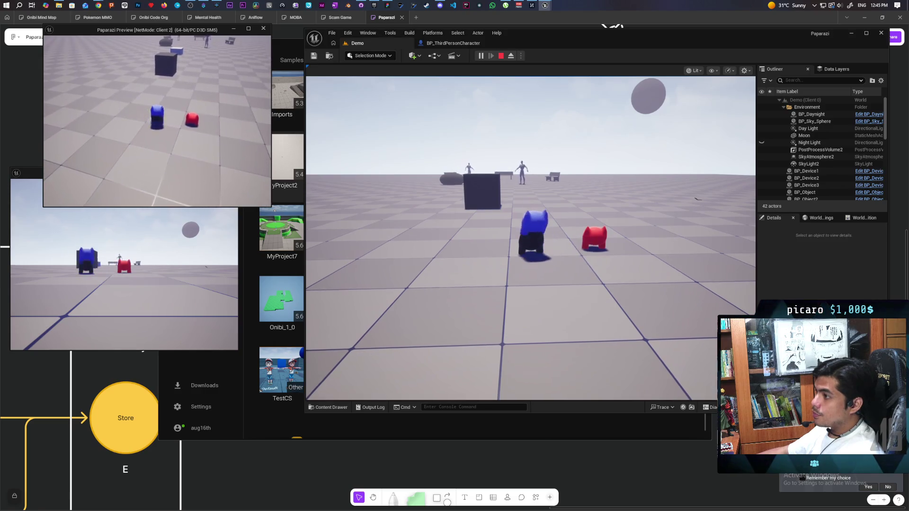
key(e)
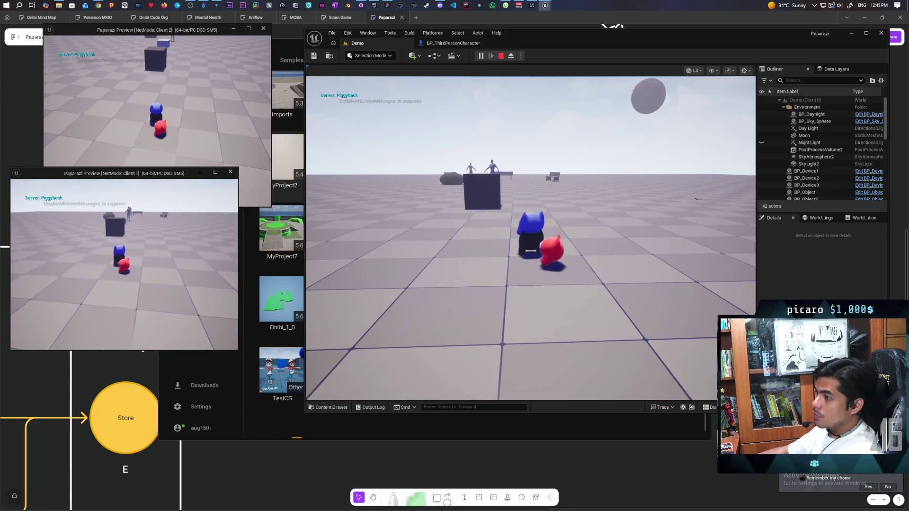
key(e)
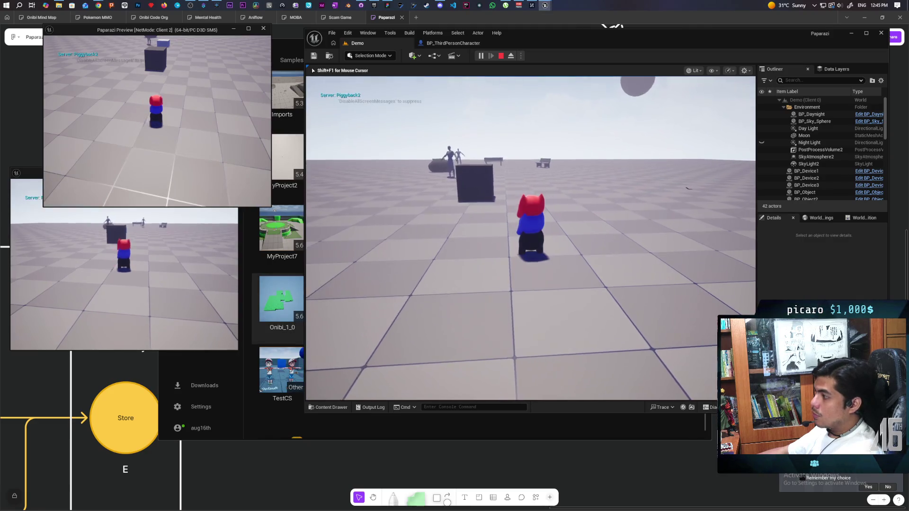
- Walk the three-cat stack forward past the block and back toward the camera
key(s)
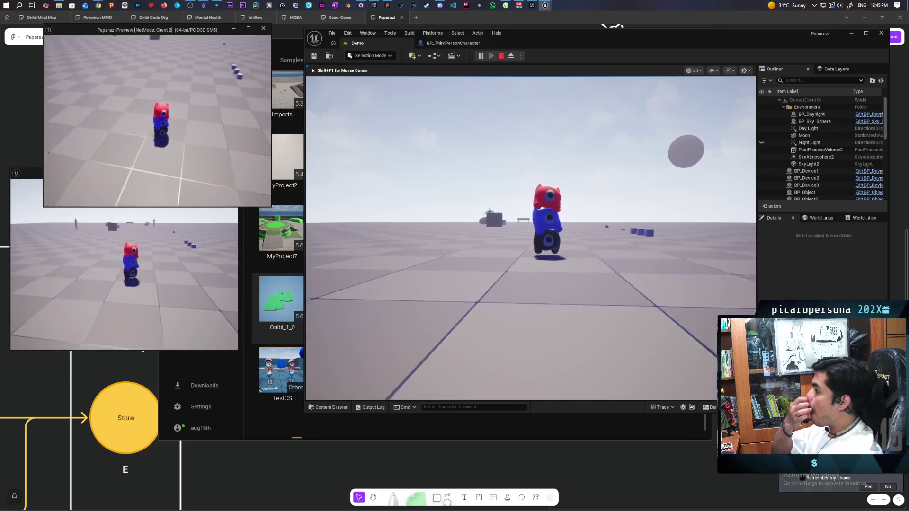
key(a)
key(w)
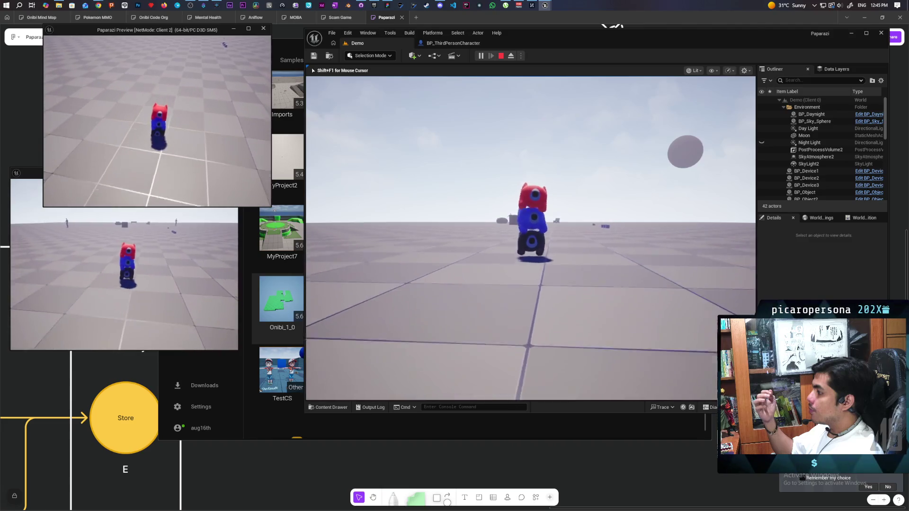
key(w)
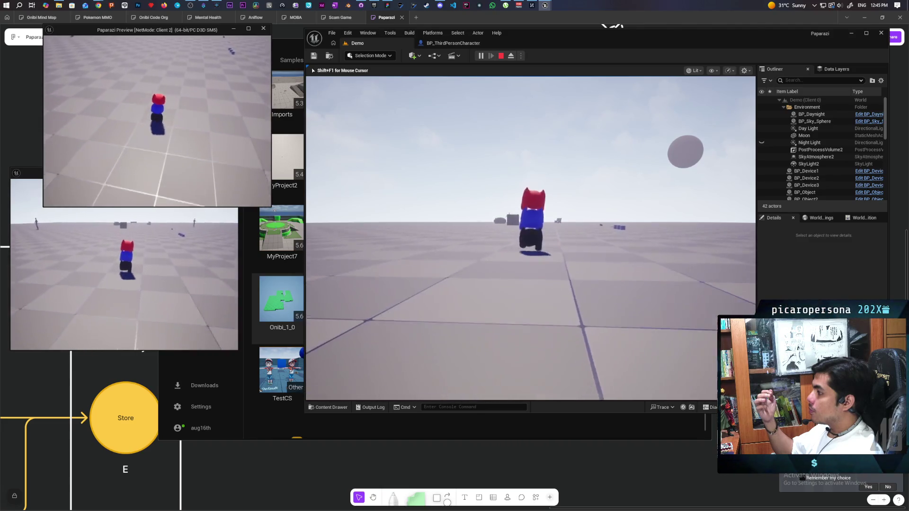
key(w)
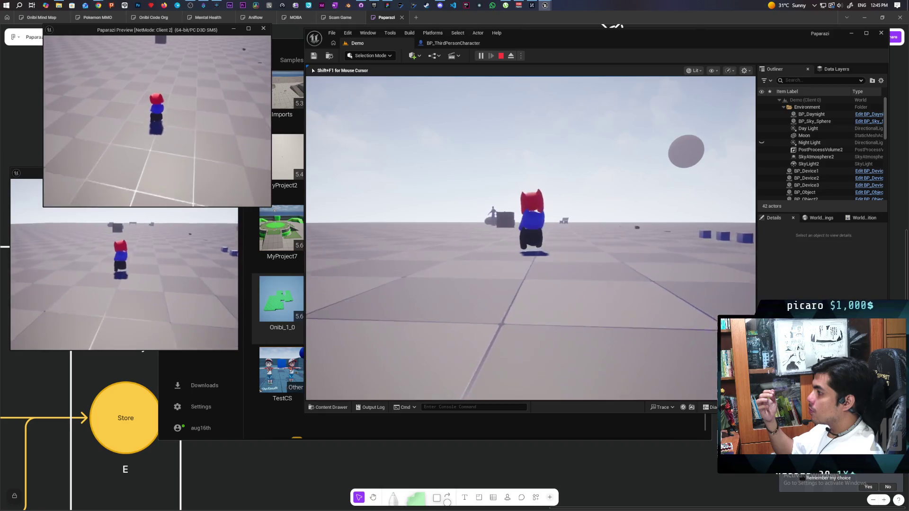
key(w)
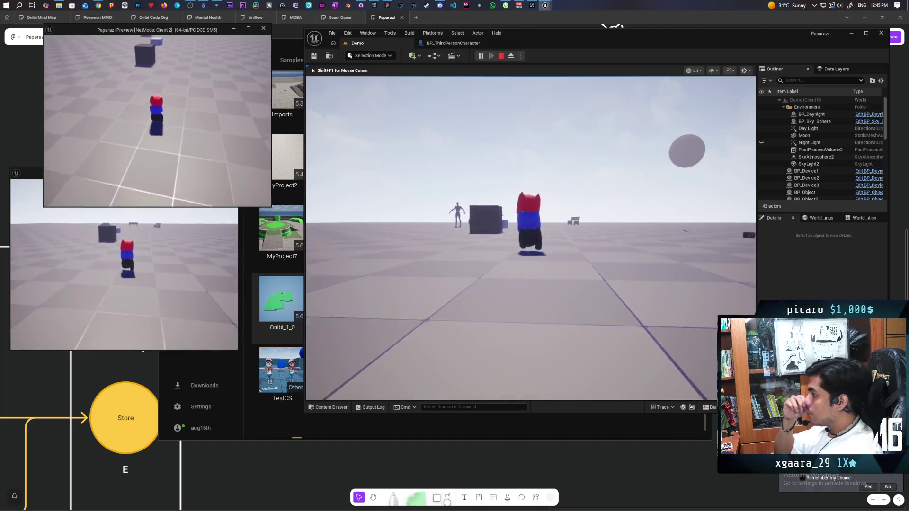
key(w)
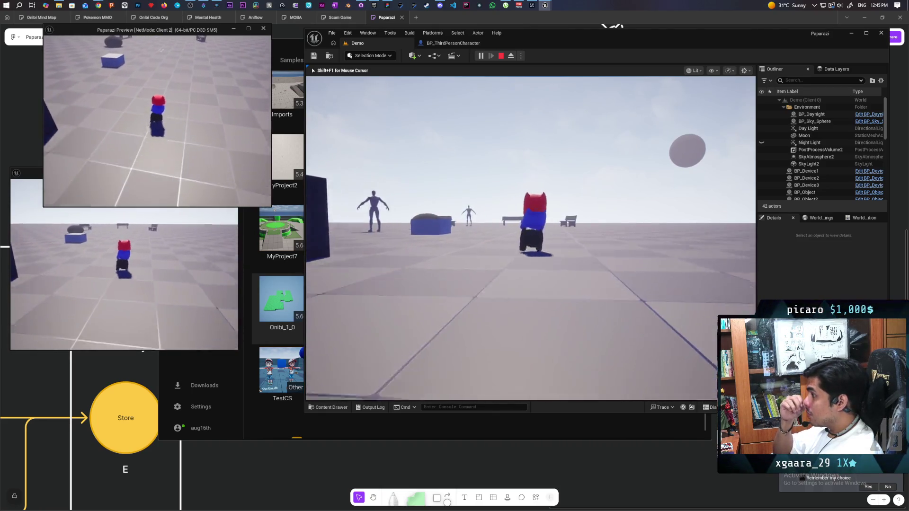
key(s)
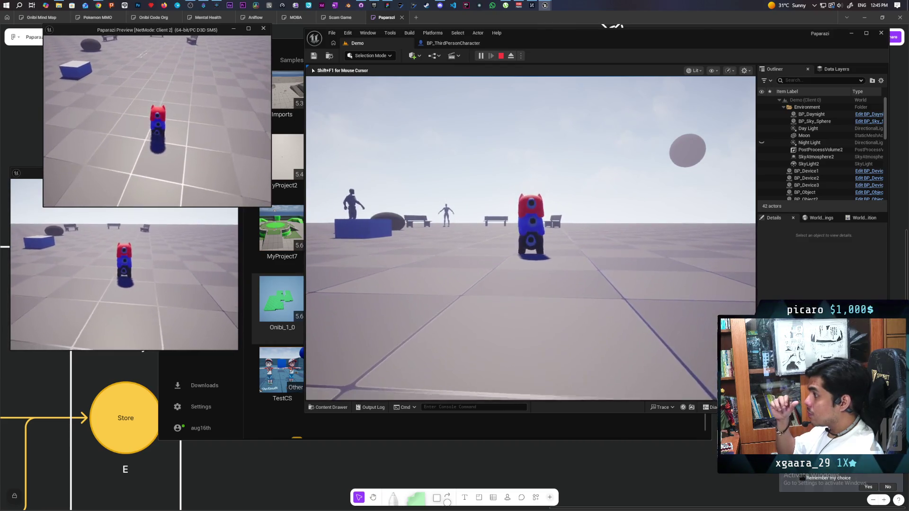
key(s)
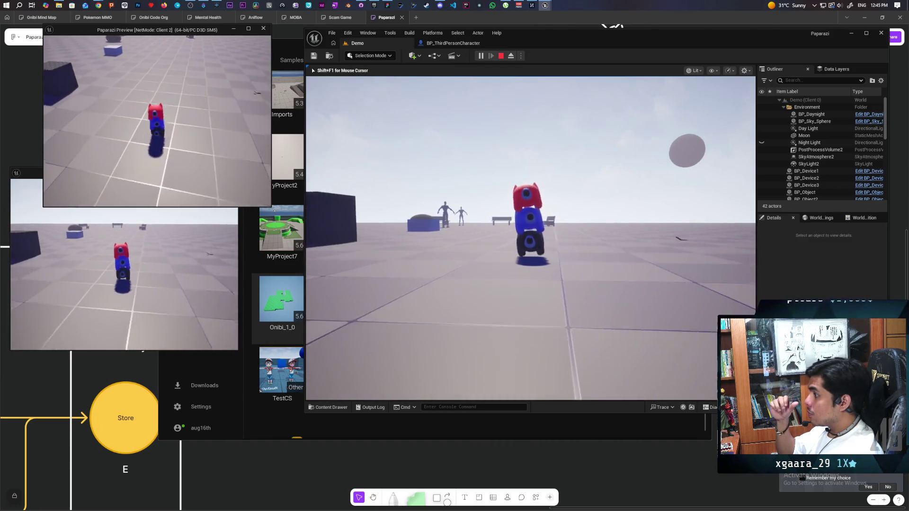
key(s)
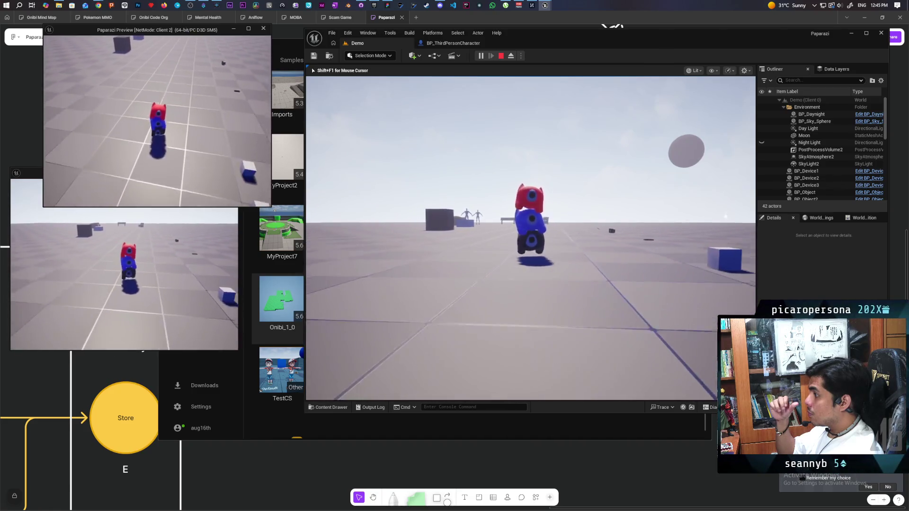
key(s)
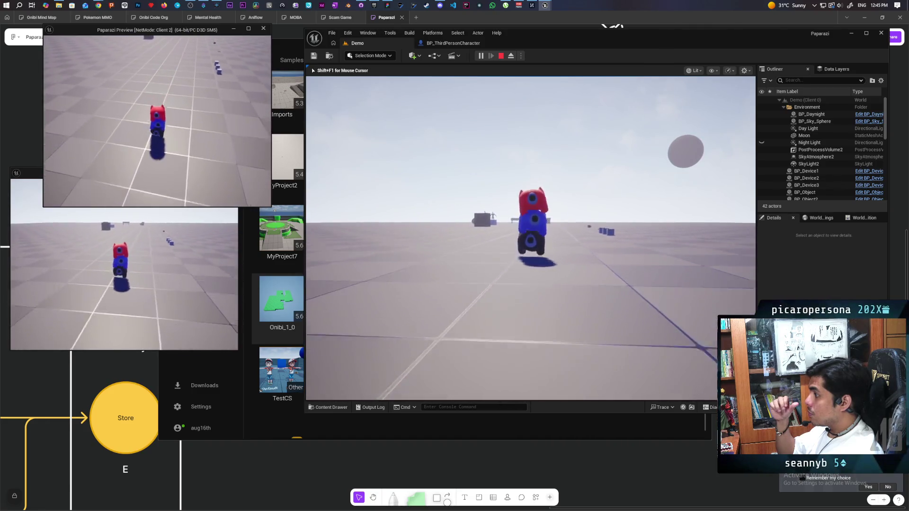
- Stop the play session and bring up the SKM_Oni_Walk editor
key(Escape)
mouse_move(549, 6)
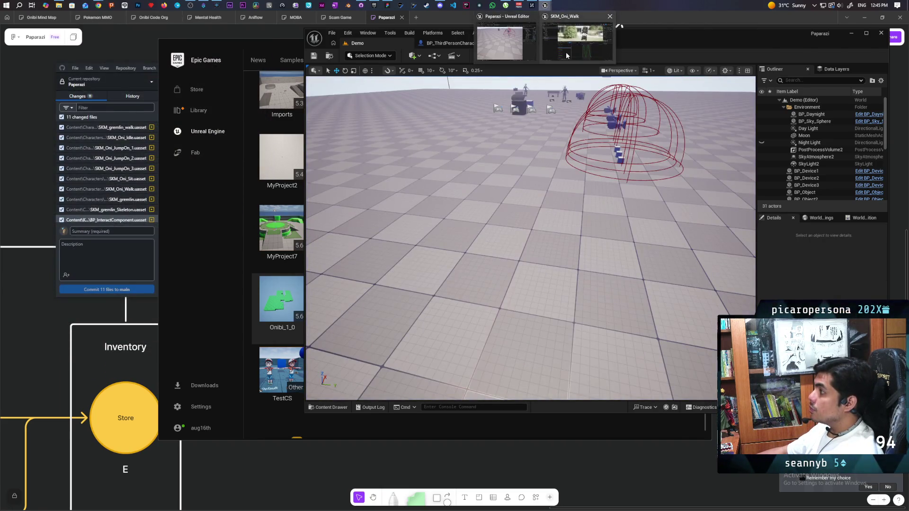
click(577, 36)
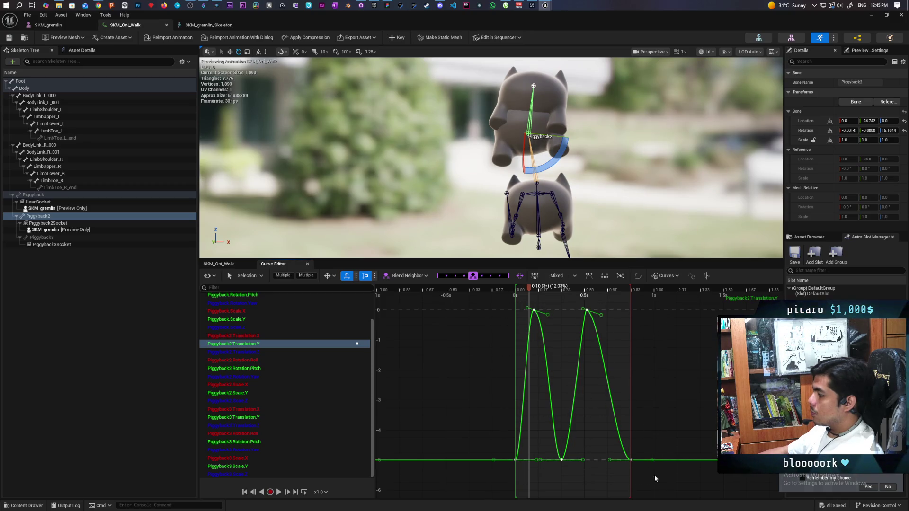
- Shift the selected curve keys slightly later, discarding an accidentally added key
mouse_move(631, 460)
mouse_down()
mouse_move(662, 461)
mouse_move(648, 462)
mouse_up()
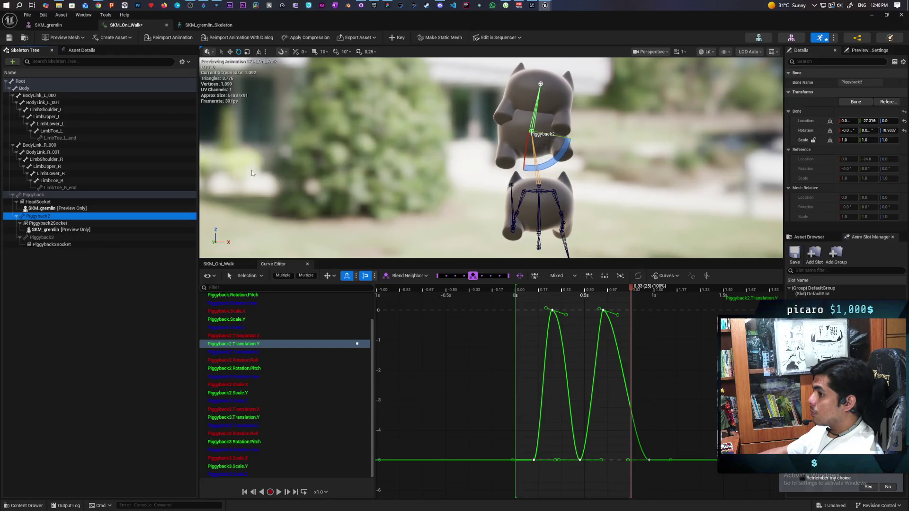
click(394, 38)
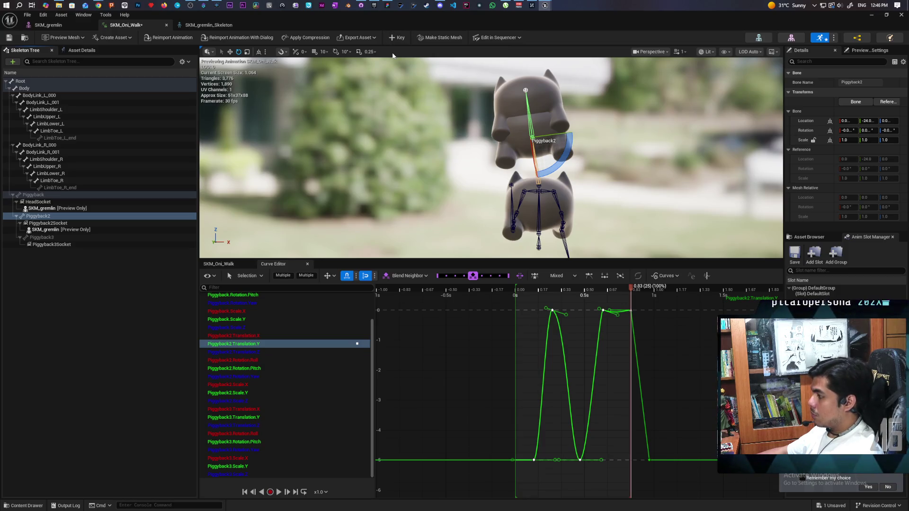
key(ctrl+z)
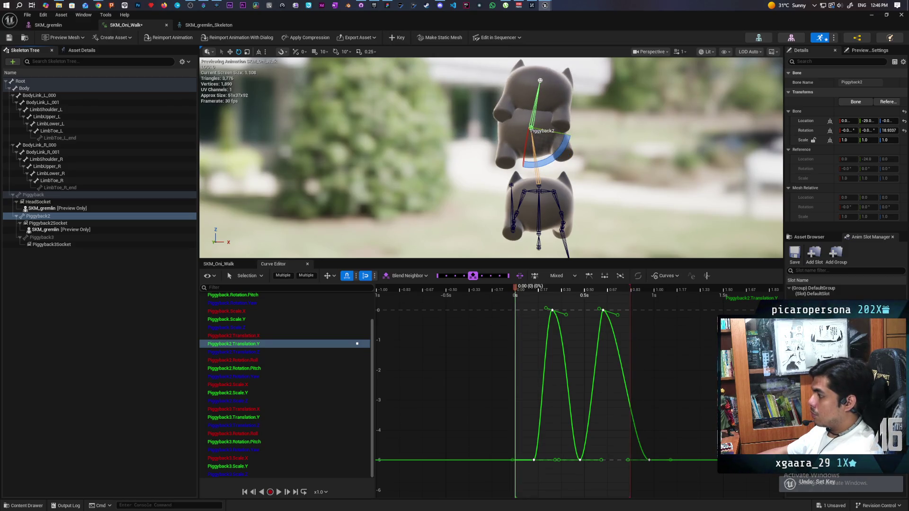
- Add a Piggyback2.Translation.Y key at 0.833 s so the curve rests at -3.25
mouse_move(517, 288)
mouse_down()
mouse_move(582, 289)
mouse_move(642, 311)
mouse_up()
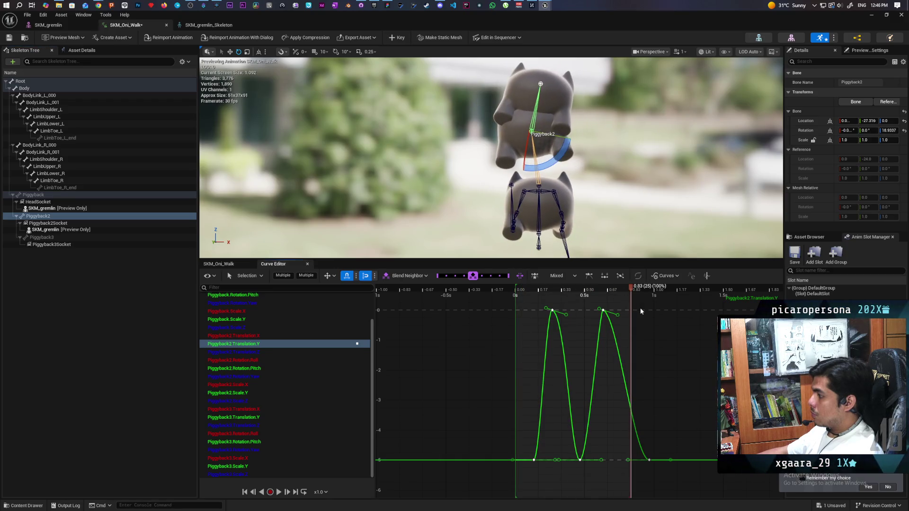
right_click(632, 411)
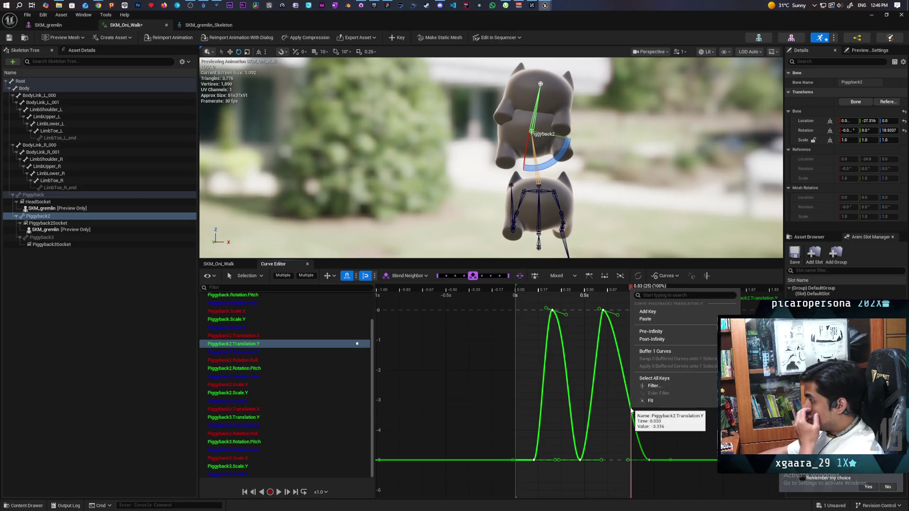
click(664, 311)
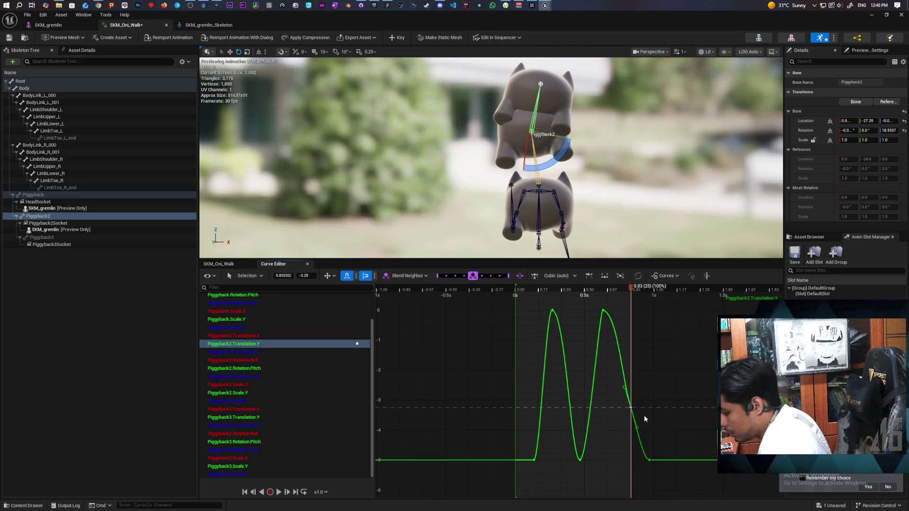
key(Home)
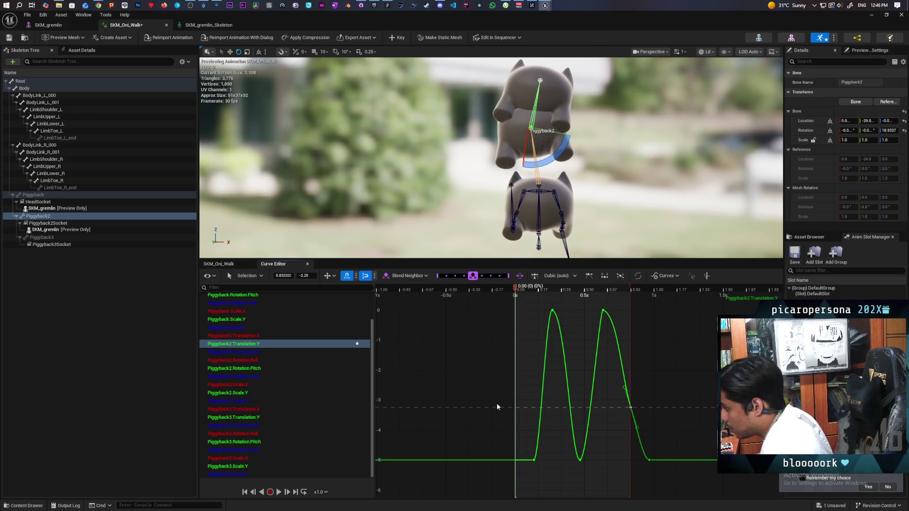
key(ctrl+z)
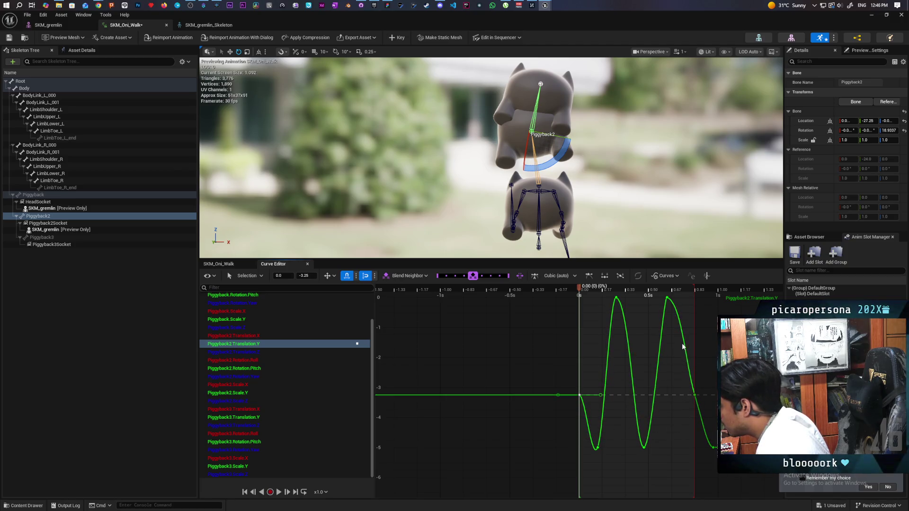
- Preview the bounce, save SKM_Oni_Walk, and minimize the animation editor
key(space)
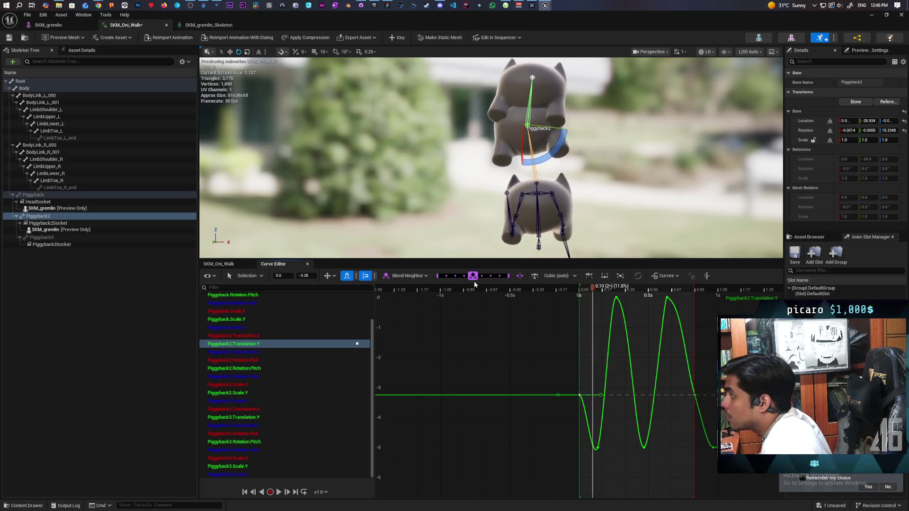
click(9, 38)
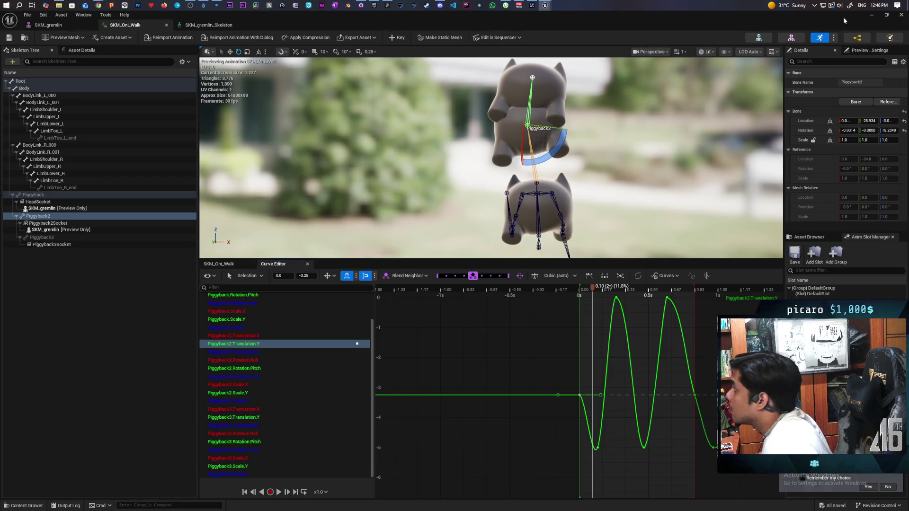
click(869, 17)
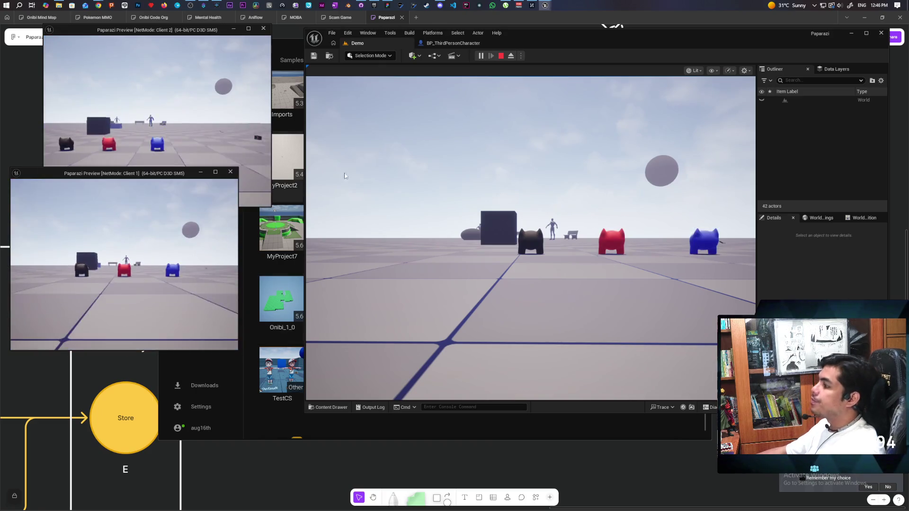
- Put the red cat on the blue cat, then stack them onto the dark cat
key(alt+Tab)
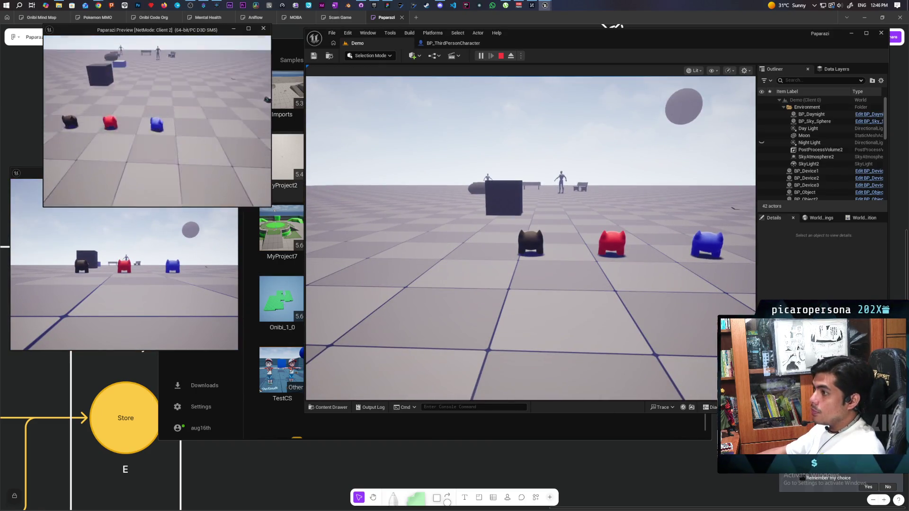
click(150, 217)
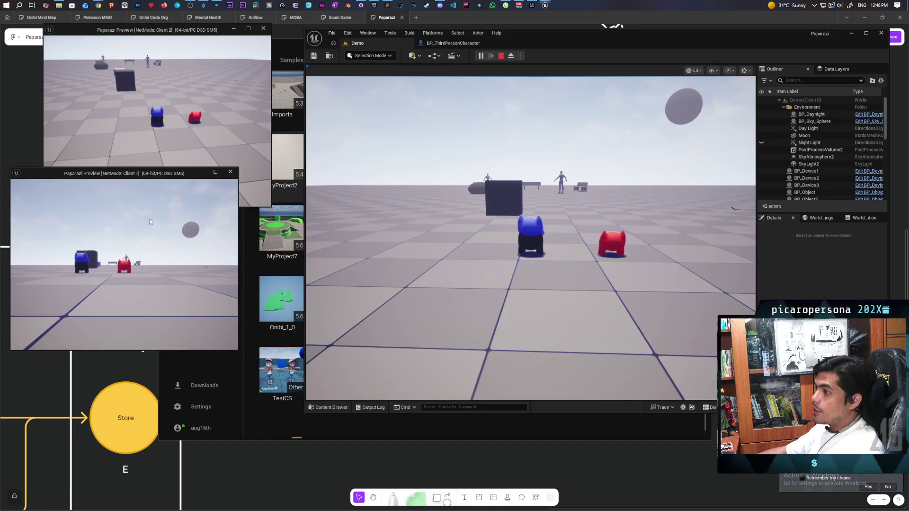
key(e)
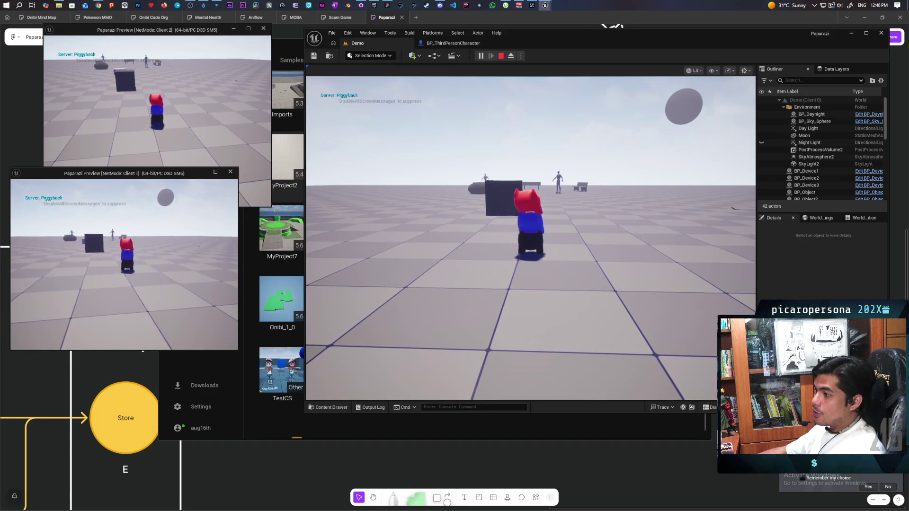
click(360, 266)
key(e)
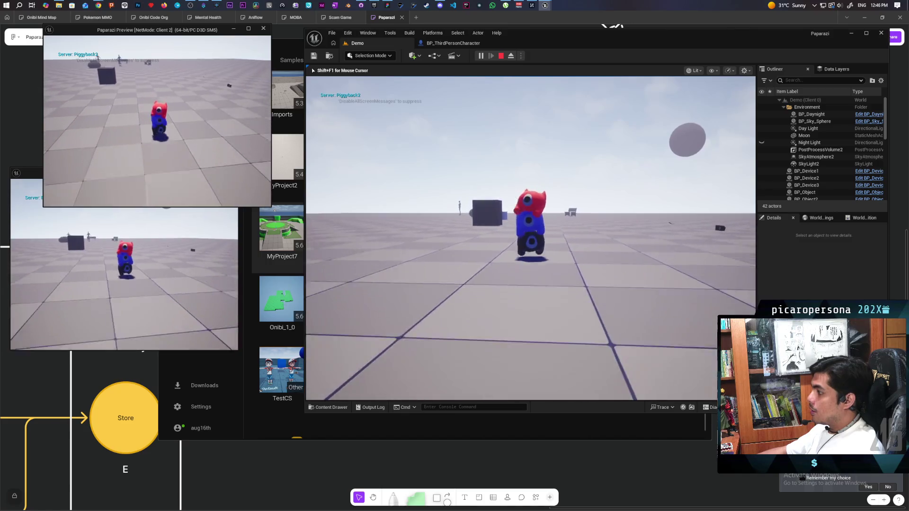
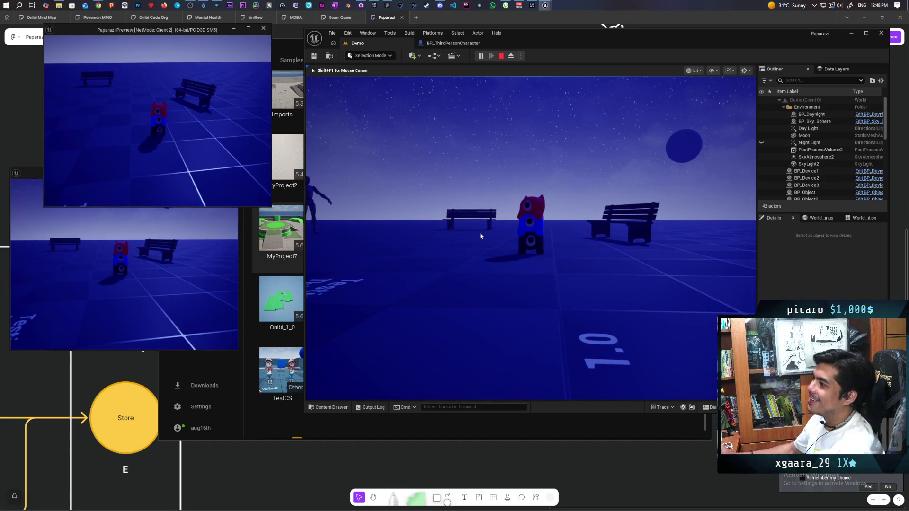
- Stop the multiplayer play test and bring the SKM_Oni_Walk editor window back to the front
key(Escape)
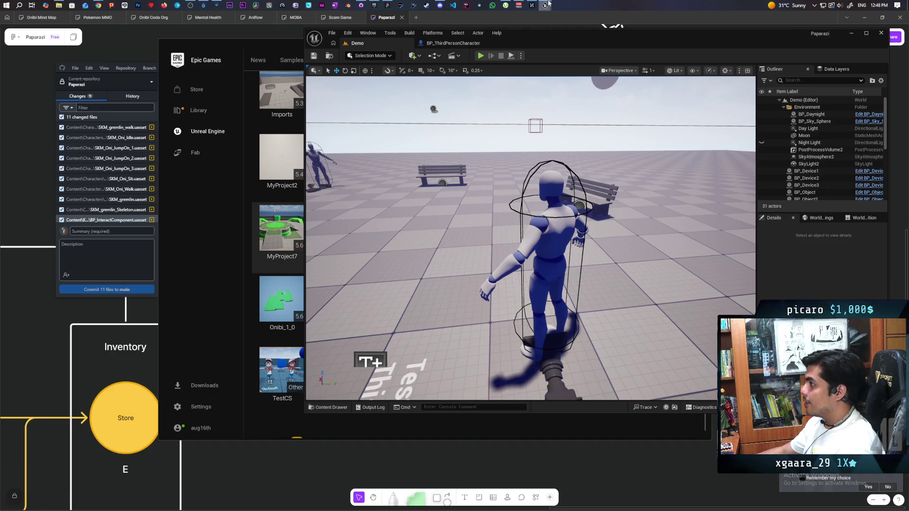
mouse_move(547, 5)
click(556, 40)
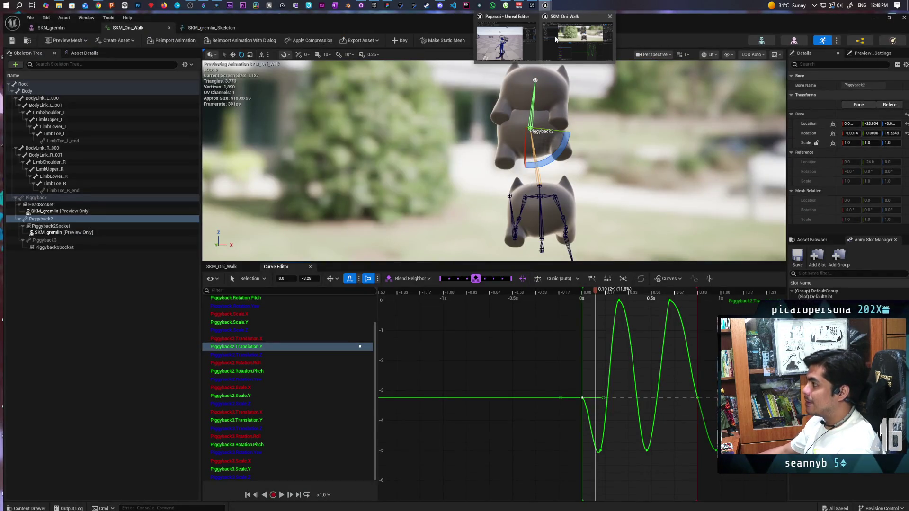
- Show the Piggyback.Translation.Y and Piggyback.Rotation.Yaw curves together in the Curve Editor
click(556, 38)
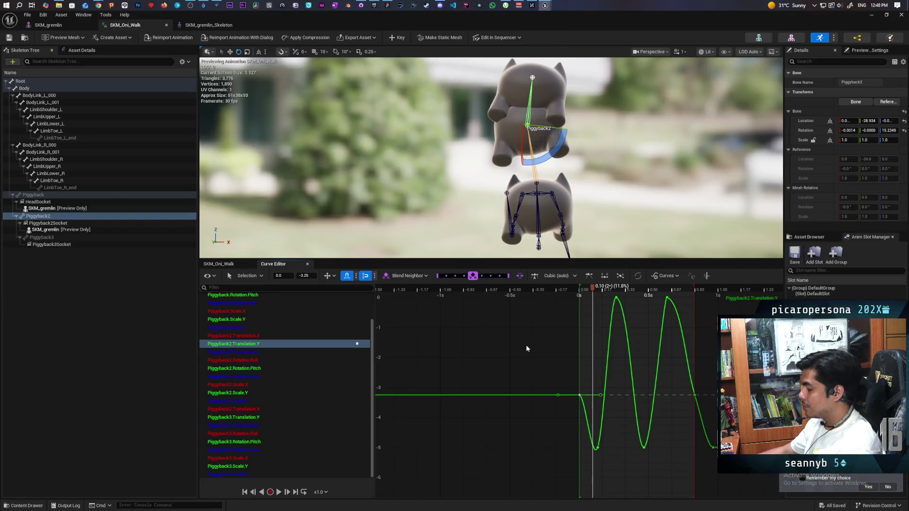
scroll(526, 346, down, 4)
scroll(526, 345, down, 2)
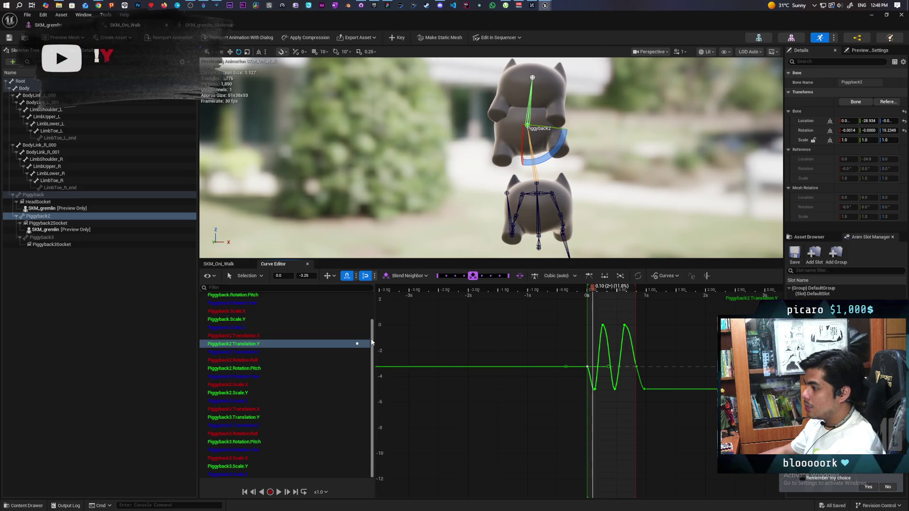
drag(372, 341, 378, 300)
click(262, 305)
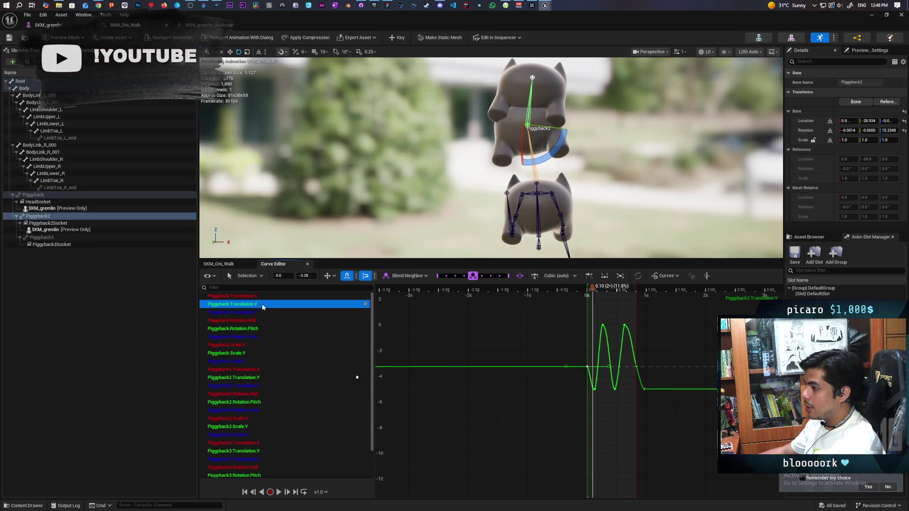
ctrl+click(266, 337)
- Frame both curves, box-select all their keys, and return the playhead to frame 0
key(f)
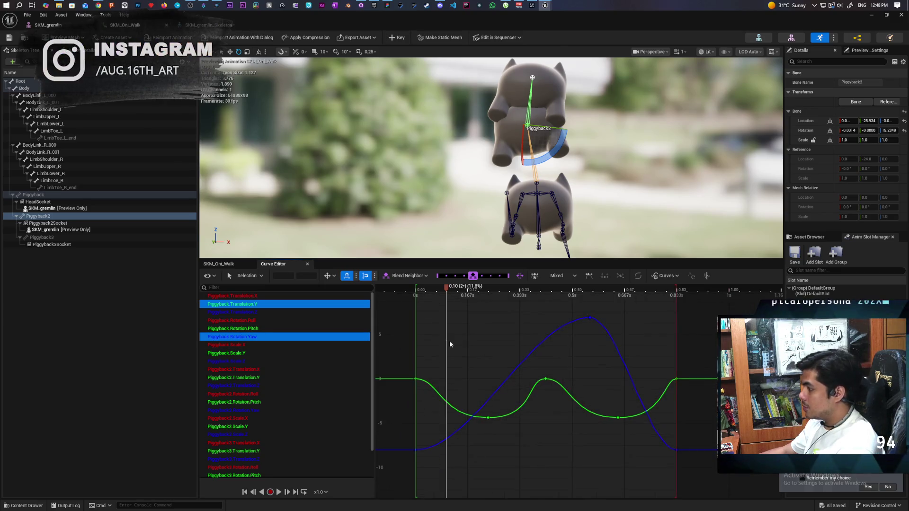
mouse_move(409, 310)
mouse_down()
mouse_move(682, 447)
mouse_move(696, 487)
mouse_up()
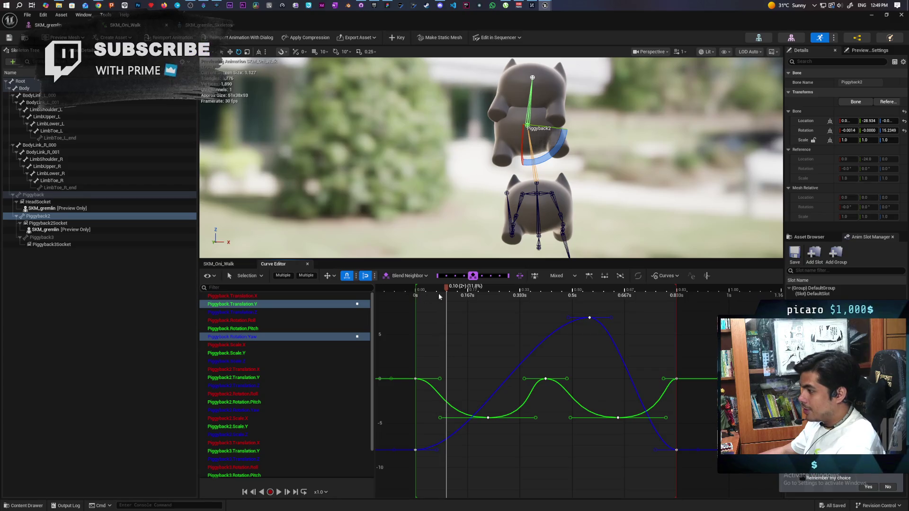
drag(441, 291, 398, 298)
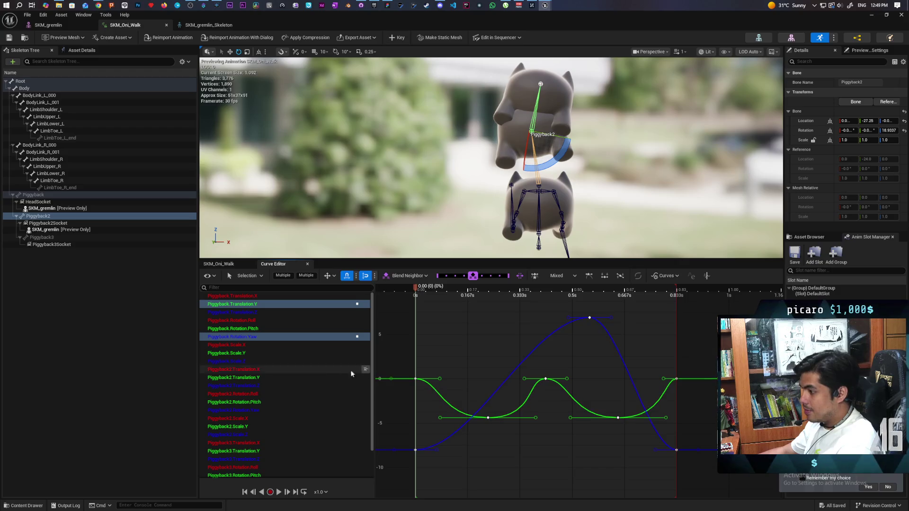
scroll(335, 373, down, 2)
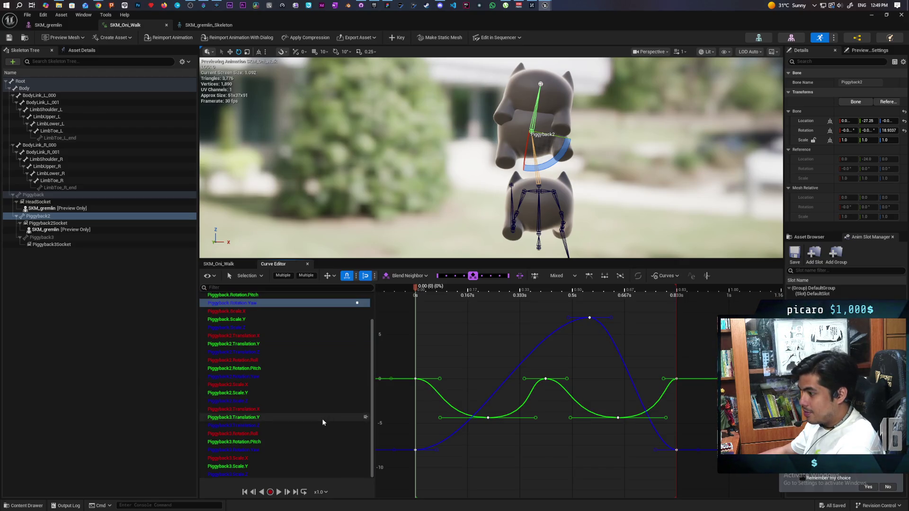
- Paste the copied sway keys onto Piggyback3.Translation.Y and Piggyback3.Rotation.Yaw
click(323, 422)
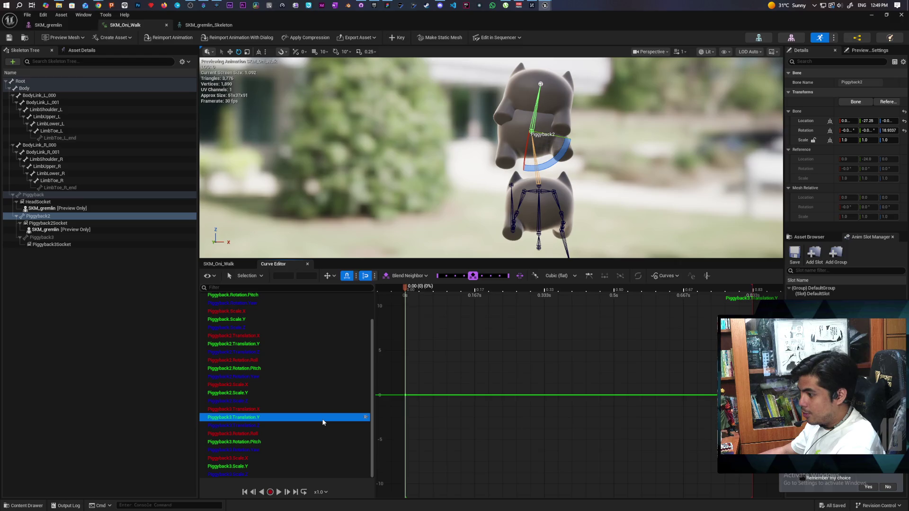
ctrl+click(302, 450)
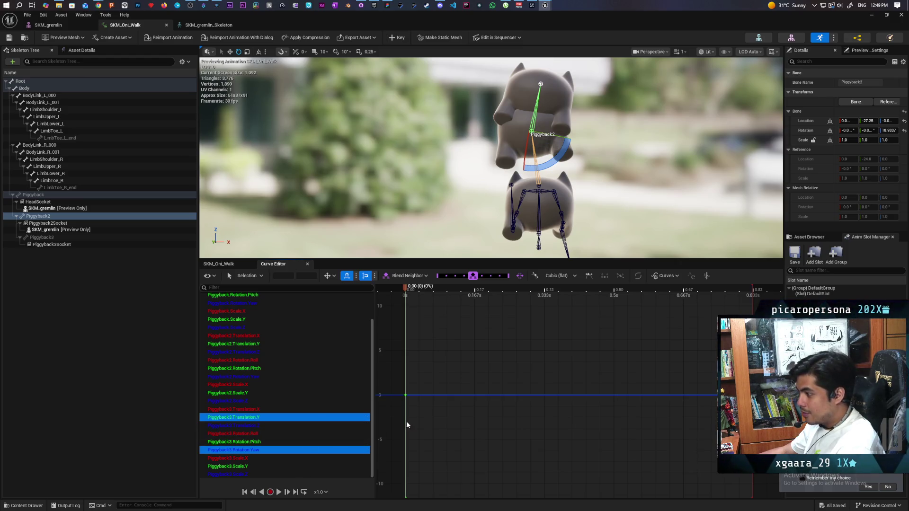
key(ctrl+v)
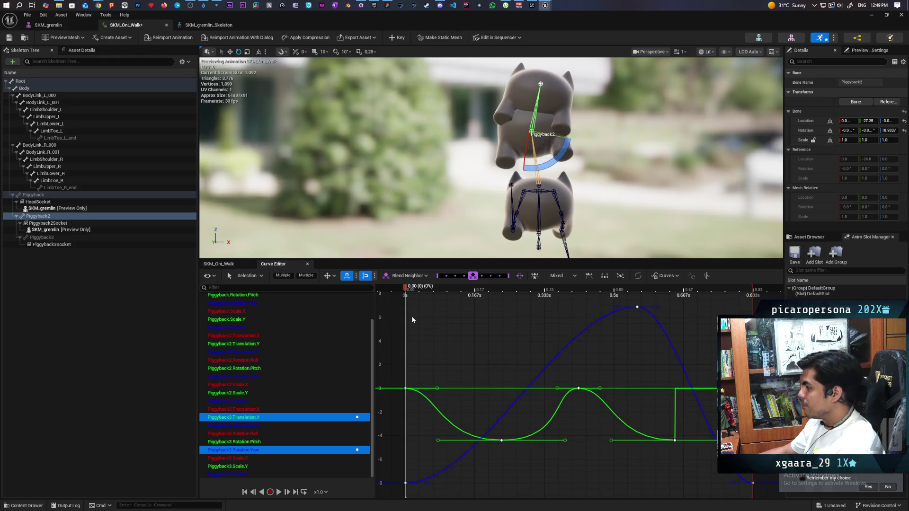
- Set the final key at 0.833s to Cubic (auto) interpolation
click(753, 388)
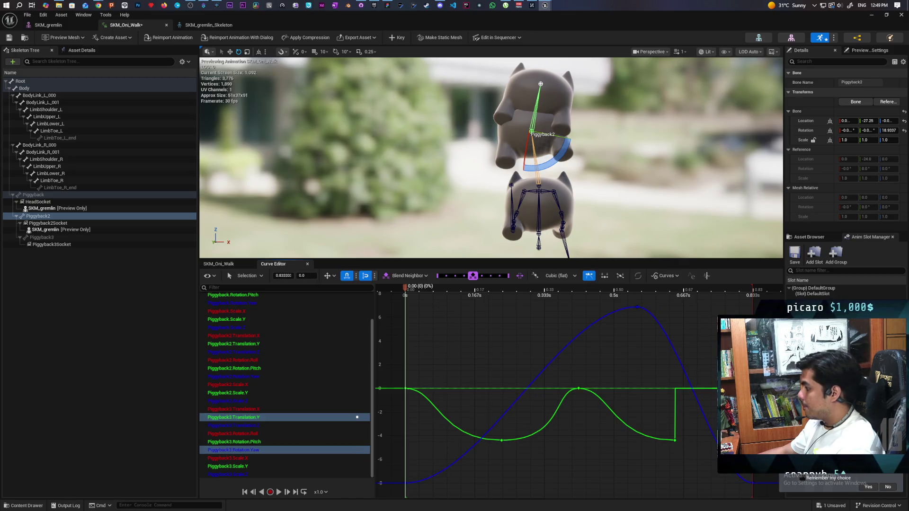
click(573, 276)
click(567, 290)
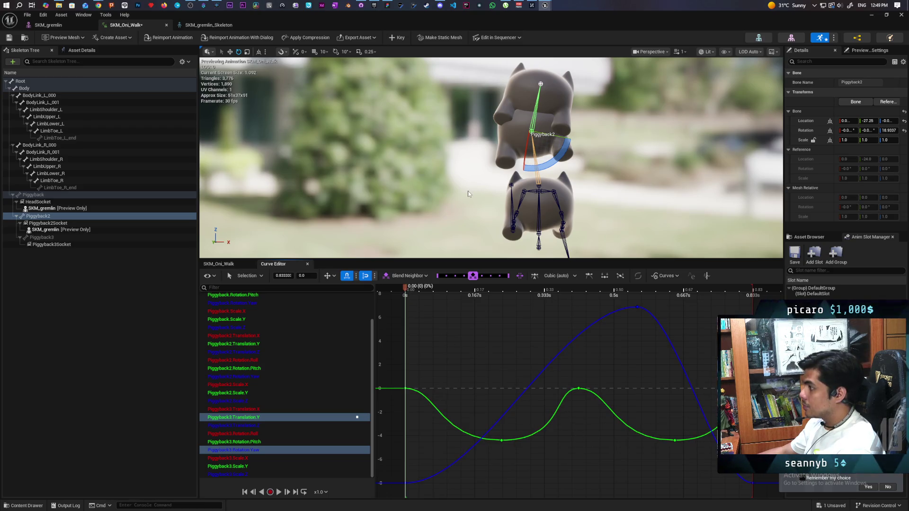
scroll(470, 187, down, 3)
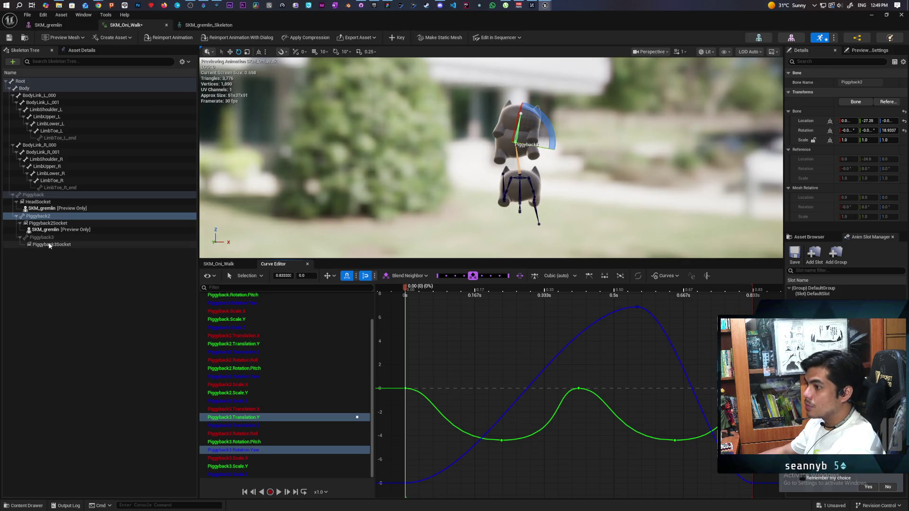
click(49, 245)
- Add SKM_gremlin as a preview asset on Piggyback3Socket and scrub slightly to preview it
right_click(49, 245)
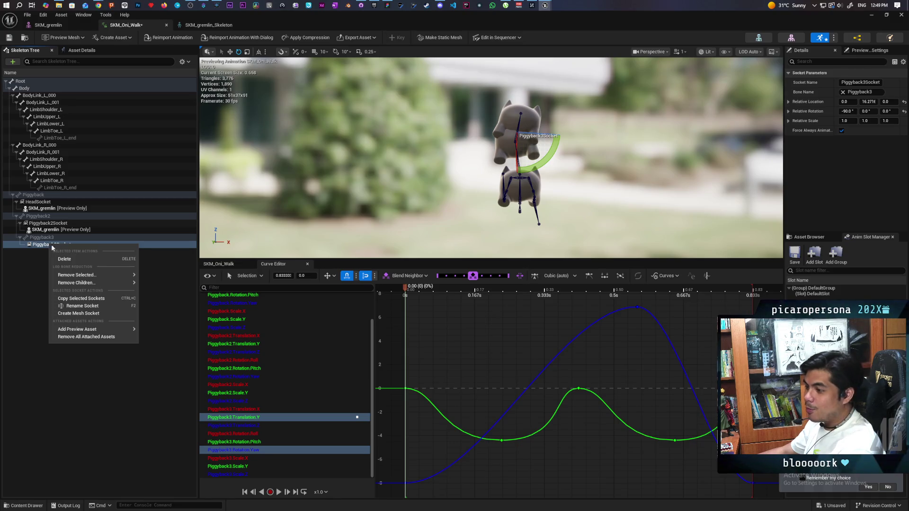
mouse_move(108, 277)
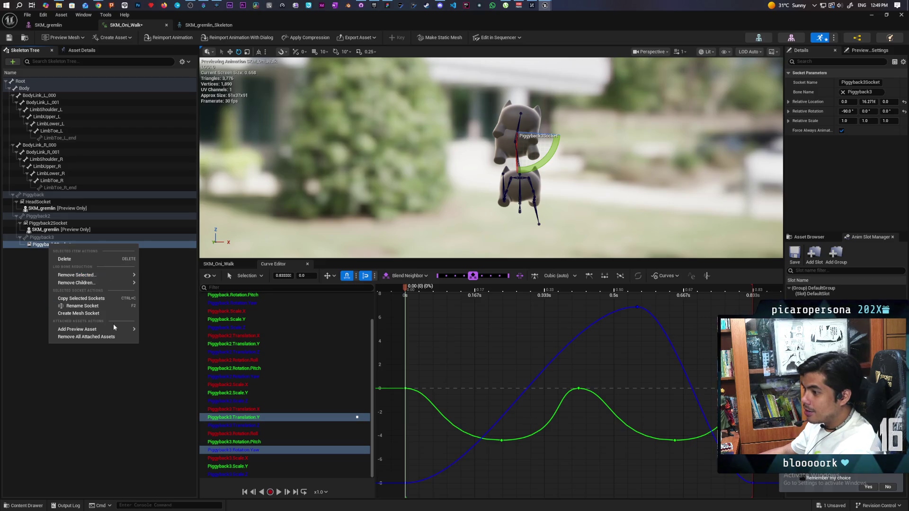
mouse_move(118, 329)
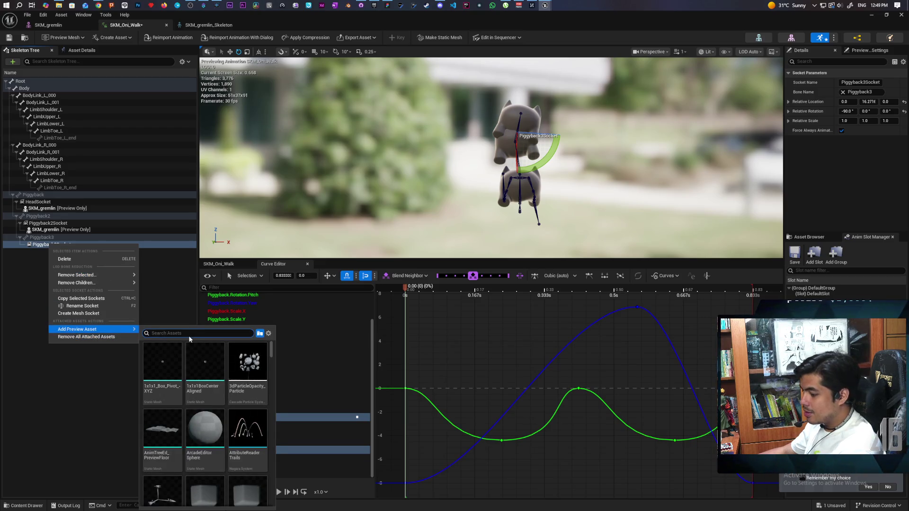
text(gre)
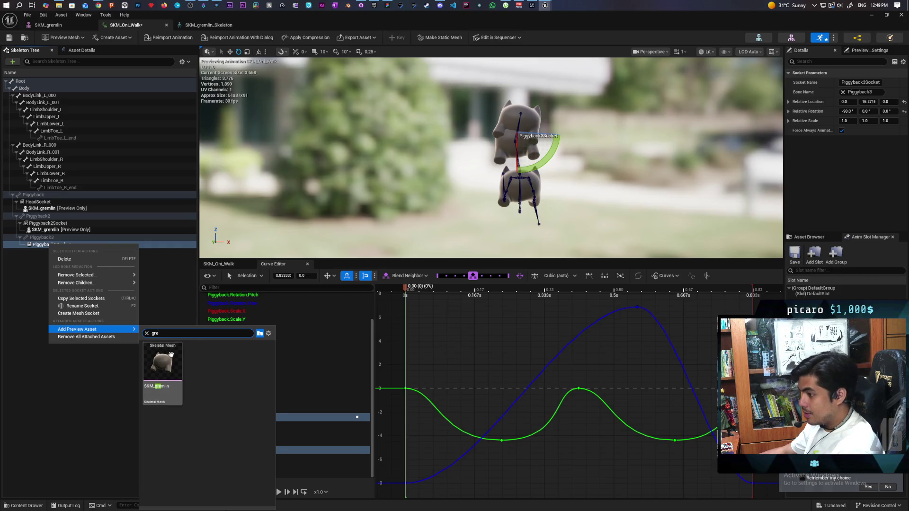
click(172, 354)
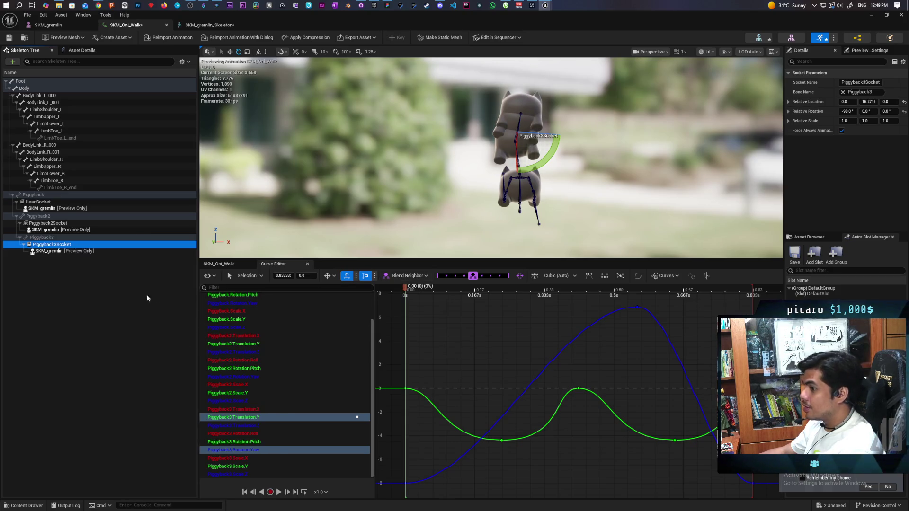
mouse_move(405, 291)
mouse_down()
mouse_move(700, 296)
mouse_move(409, 296)
mouse_move(594, 297)
mouse_move(404, 304)
mouse_up()
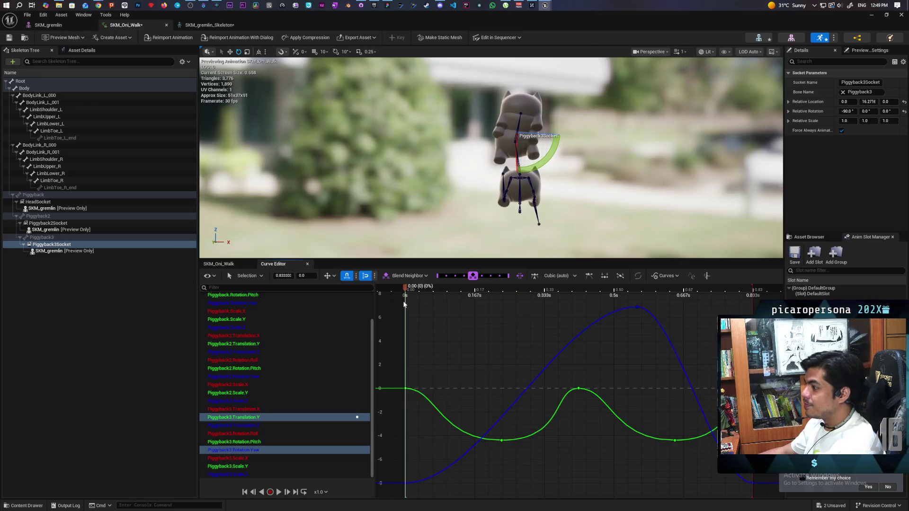
- Set Piggyback3Socket's Relative Location Y to 0.42 and scrub to 0.22 to check the stack
click(49, 246)
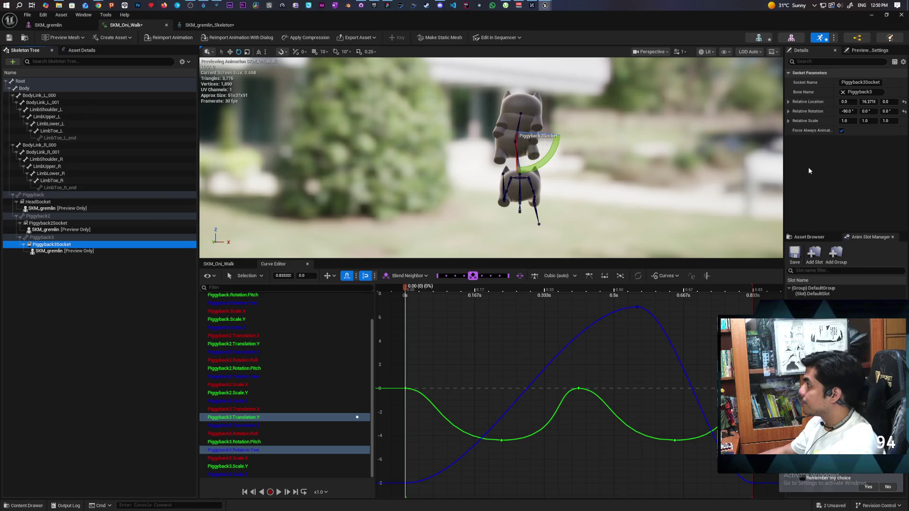
click(868, 101)
text(0.4218)
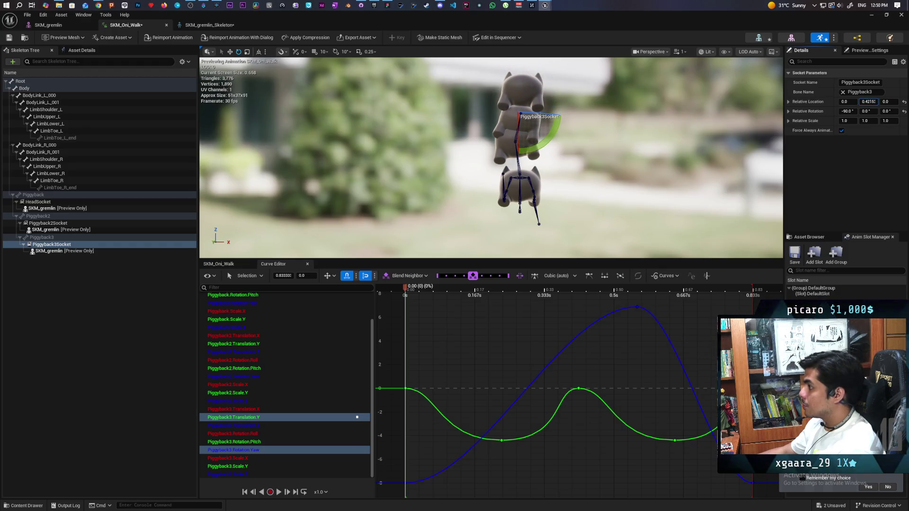
mouse_move(406, 288)
mouse_down()
mouse_move(753, 315)
mouse_move(381, 320)
mouse_move(610, 329)
mouse_move(727, 348)
mouse_move(396, 346)
mouse_up()
scroll(494, 357, down, 4)
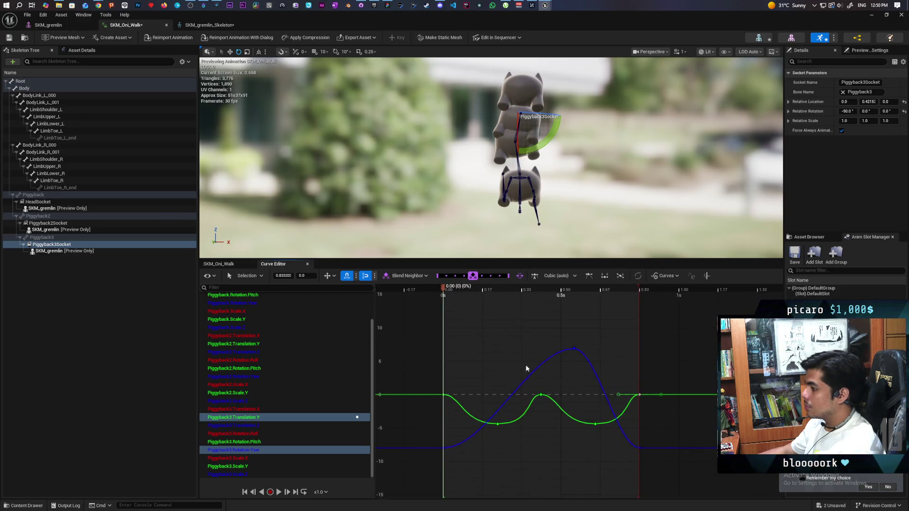
- Shift the selected curve keys earlier in time, then narrow the selection to the blue Yaw curve
drag(411, 322, 706, 480)
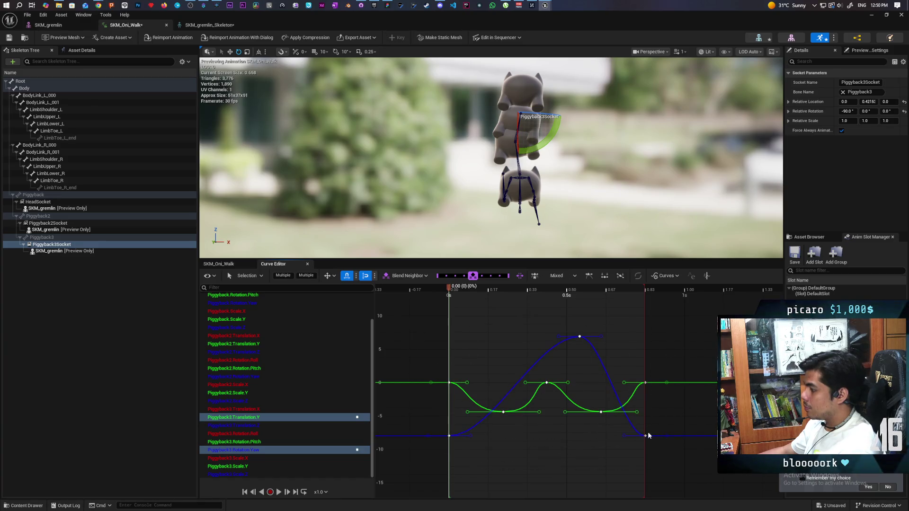
drag(646, 436, 637, 438)
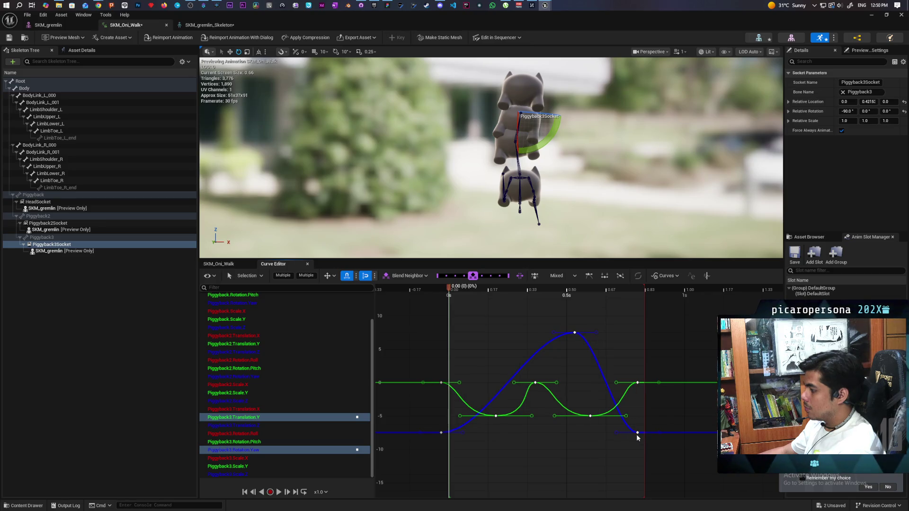
key(ctrl+z)
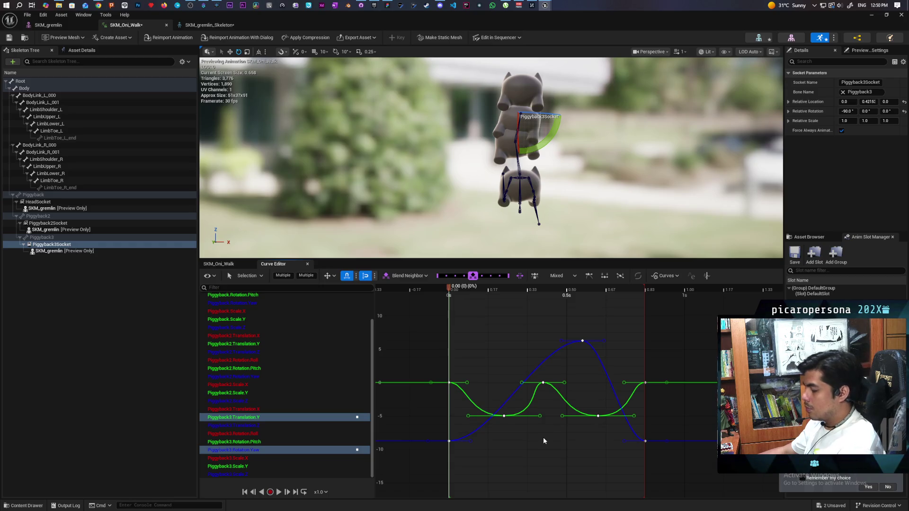
key(ctrl+z)
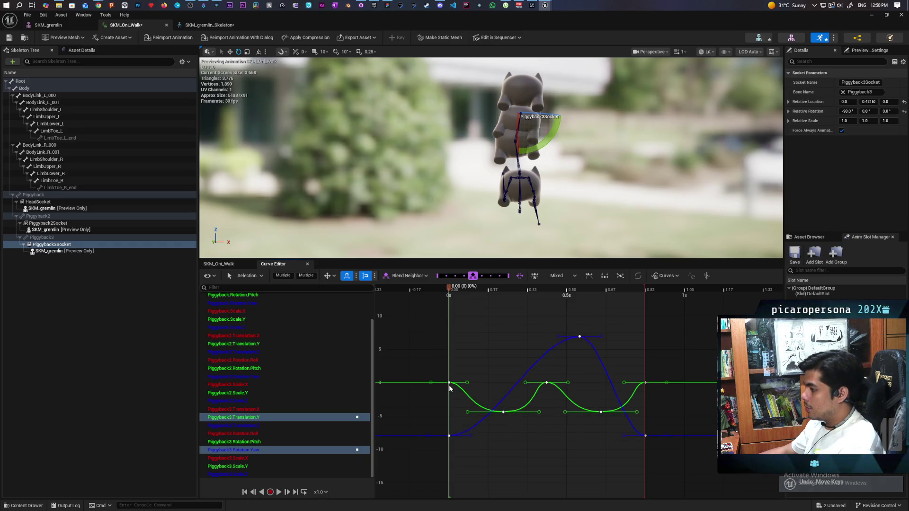
key(ctrl+z)
drag(438, 387, 395, 387)
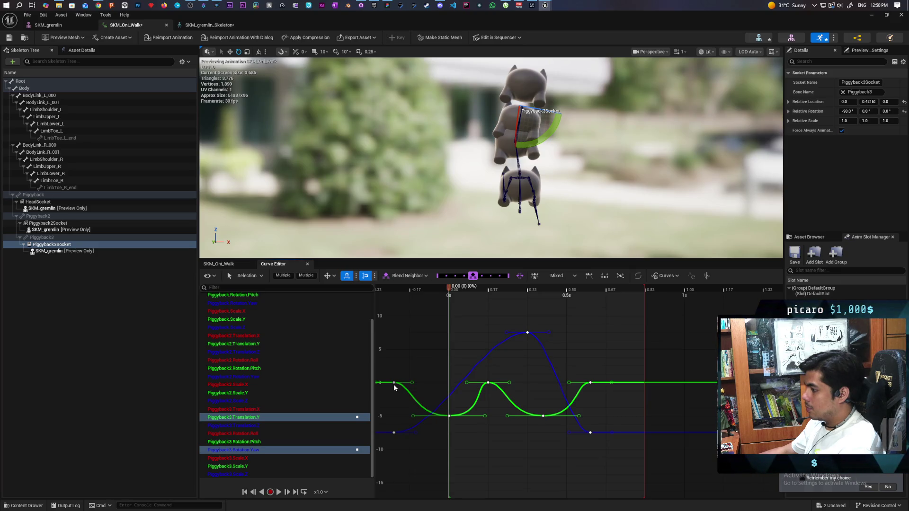
click(462, 405)
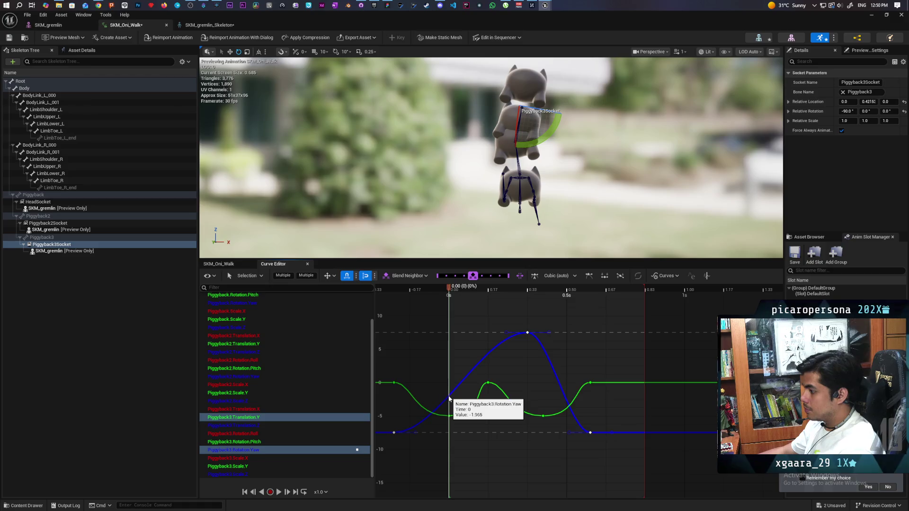
- Key Piggyback3.Rotation.Yaw at time 0 and the last frame, reshaping the curve into the end key
right_click(450, 399)
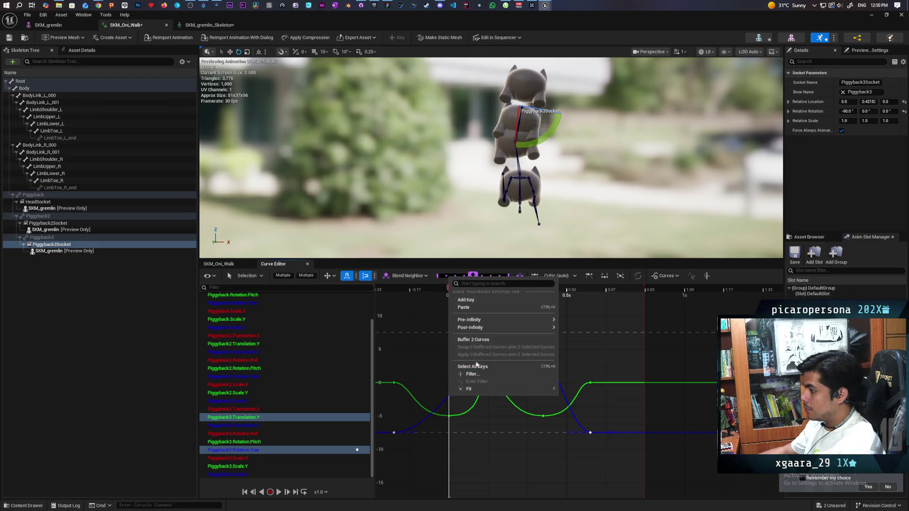
click(484, 299)
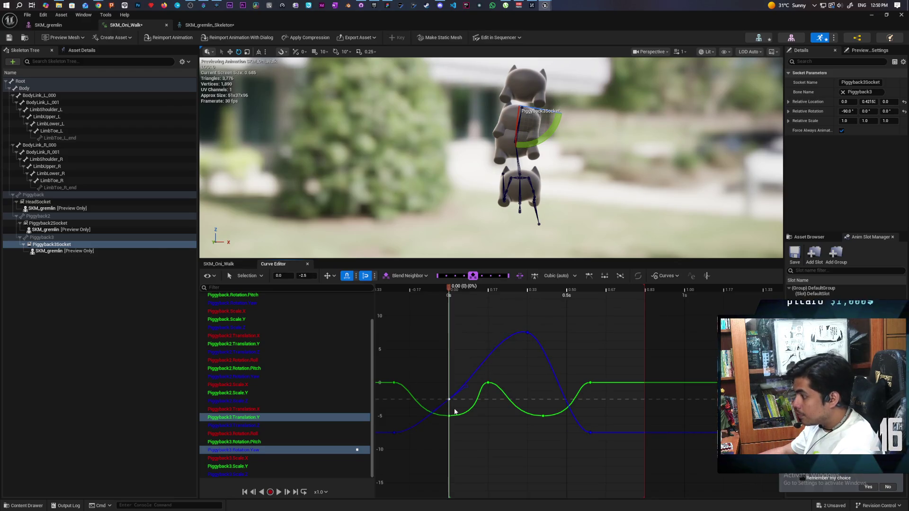
drag(450, 290, 650, 304)
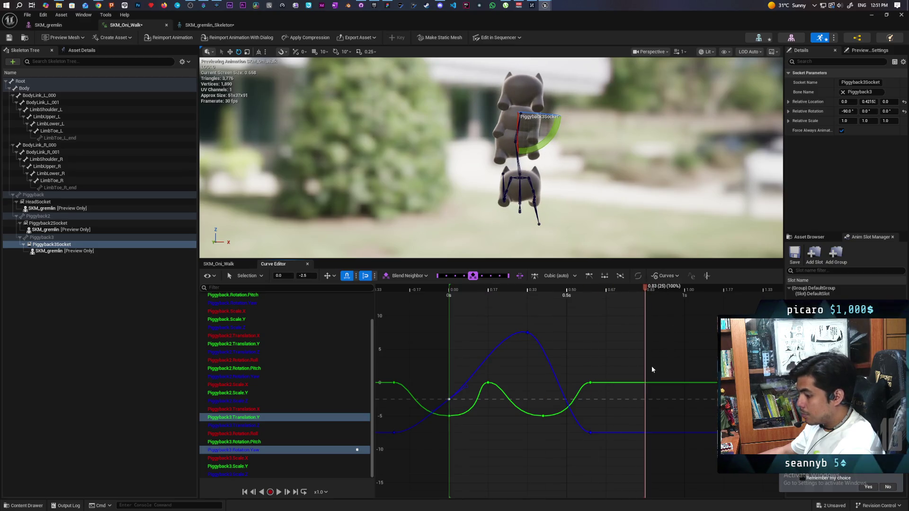
key(ctrl+v)
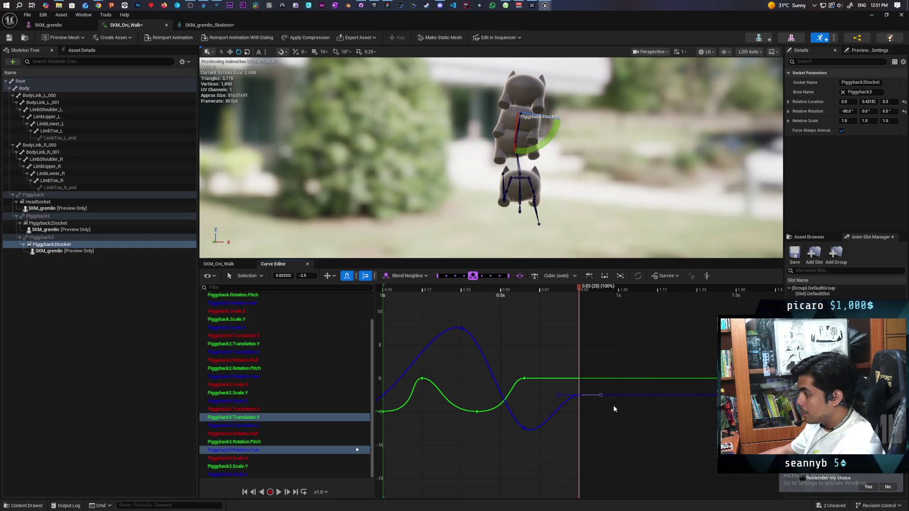
drag(601, 394, 592, 376)
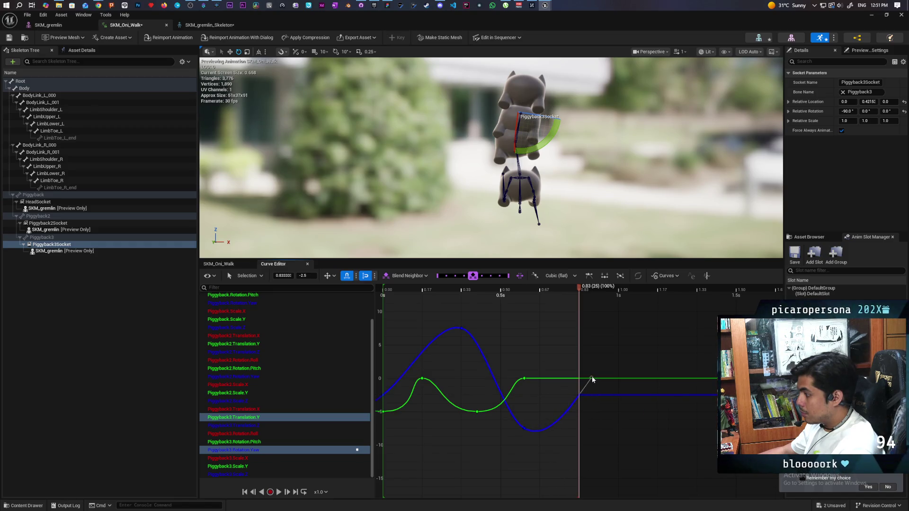
drag(423, 416, 505, 411)
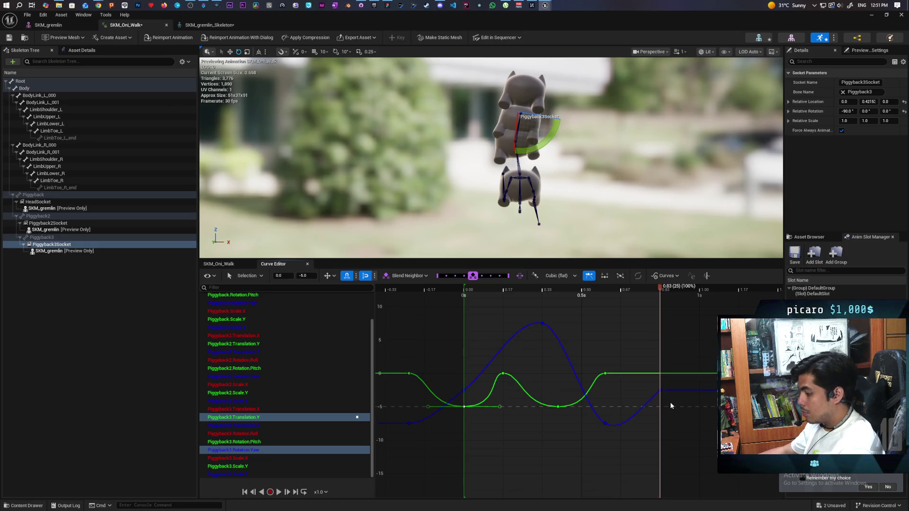
key(ctrl+v)
drag(552, 432, 617, 431)
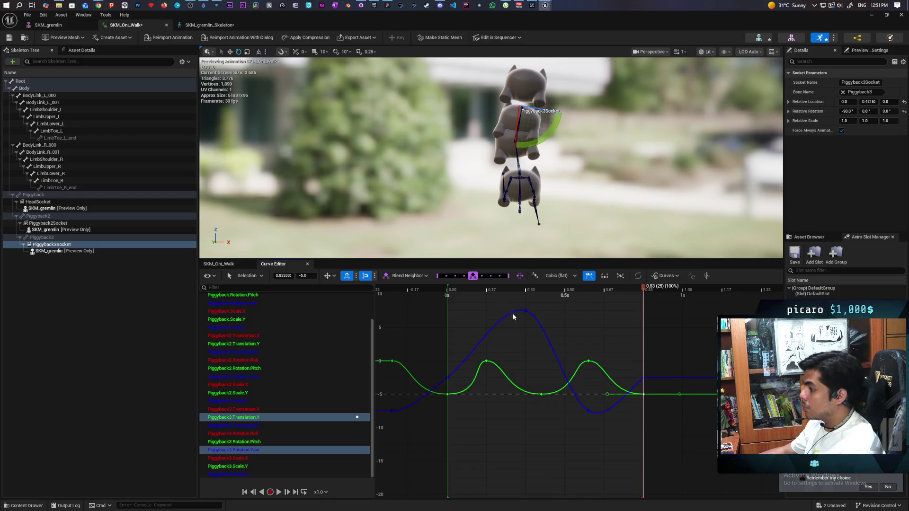
- Play and scrub the walk preview to check the looping sway, then return to the Demo level
click(278, 492)
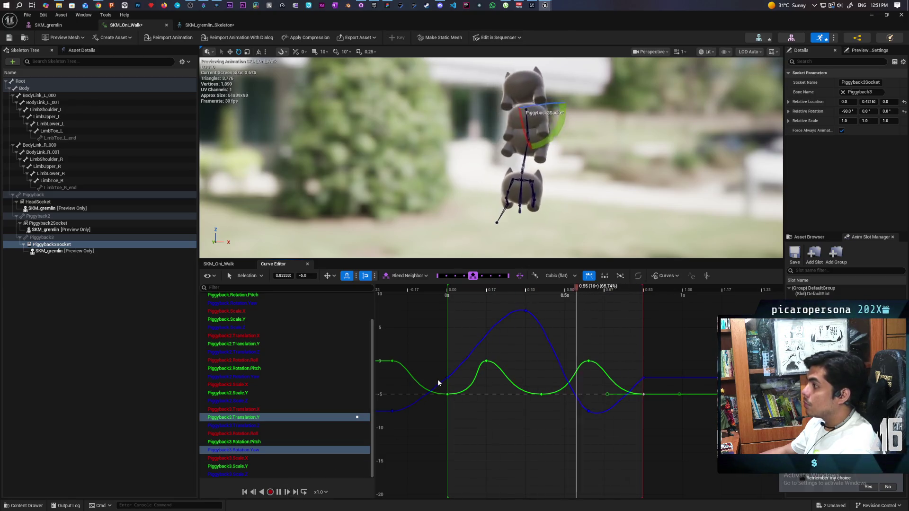
key(space)
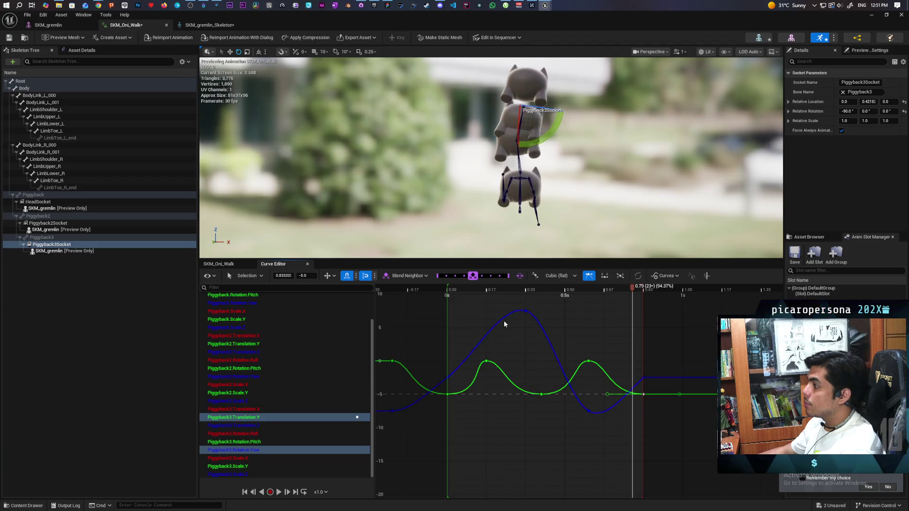
mouse_move(629, 288)
mouse_down()
mouse_move(462, 297)
mouse_move(655, 325)
mouse_move(427, 321)
mouse_move(630, 332)
mouse_move(473, 338)
mouse_move(513, 340)
mouse_up()
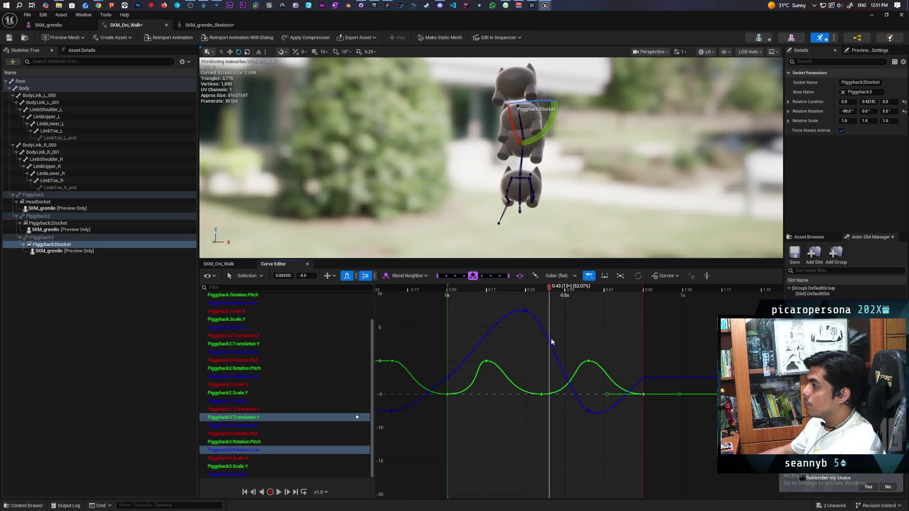
mouse_move(575, 343)
mouse_down()
mouse_move(641, 346)
mouse_move(442, 331)
mouse_up()
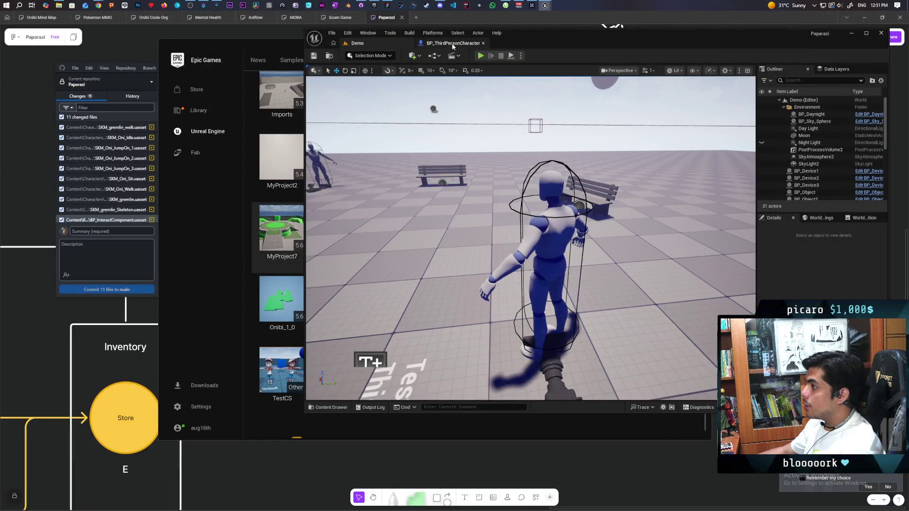
click(453, 43)
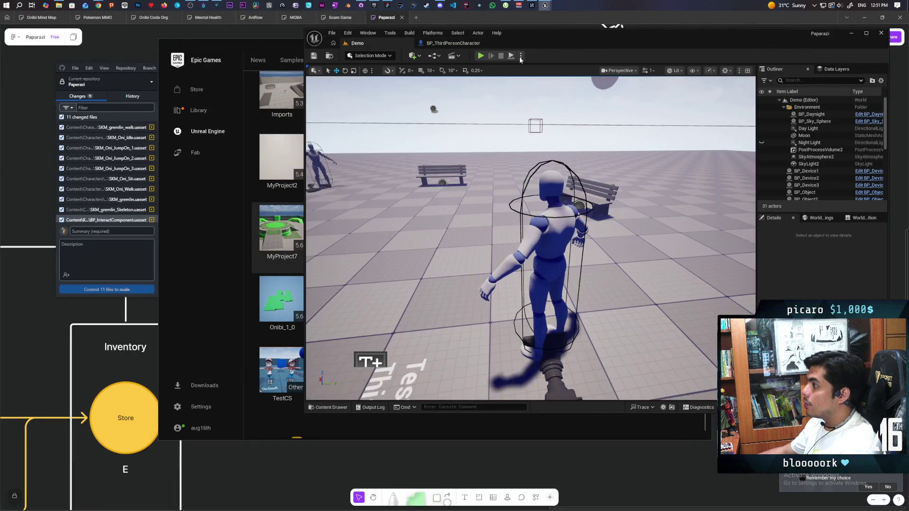
- Start a three-player session and jump the client characters onto the piggyback stack
click(521, 56)
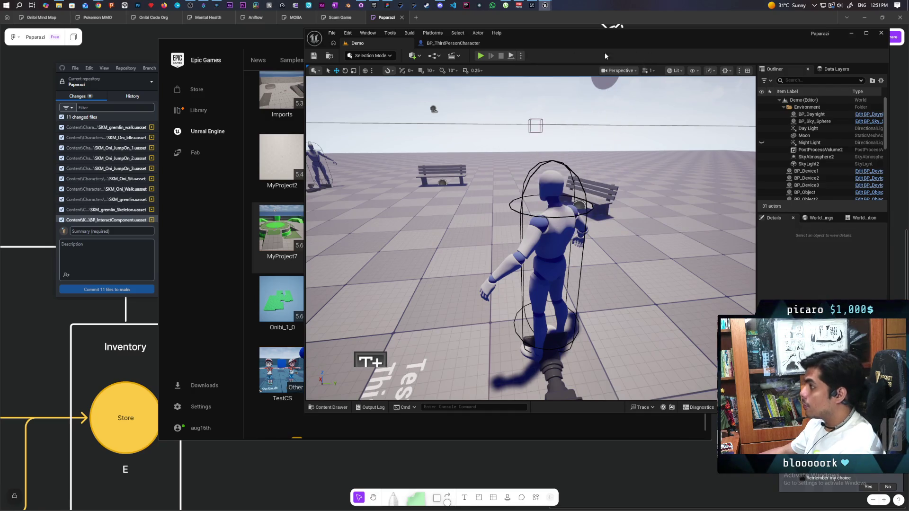
click(481, 55)
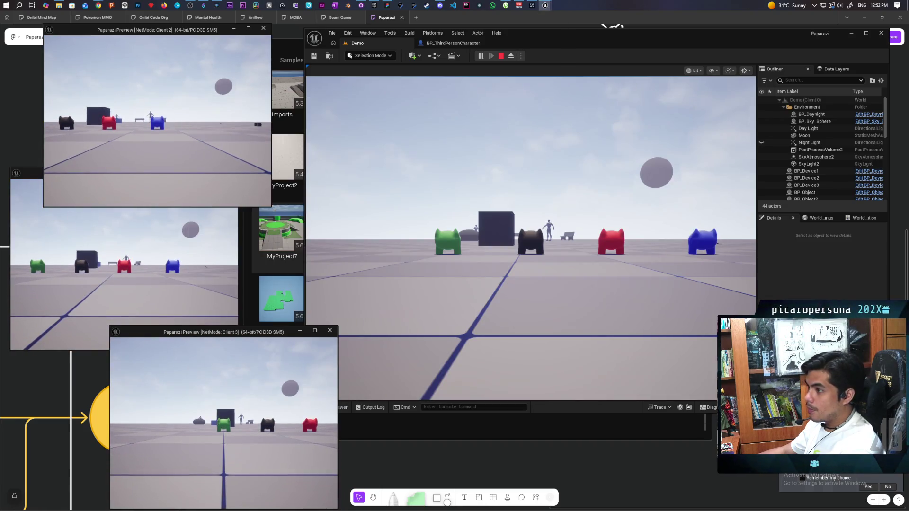
click(157, 118)
key(w)
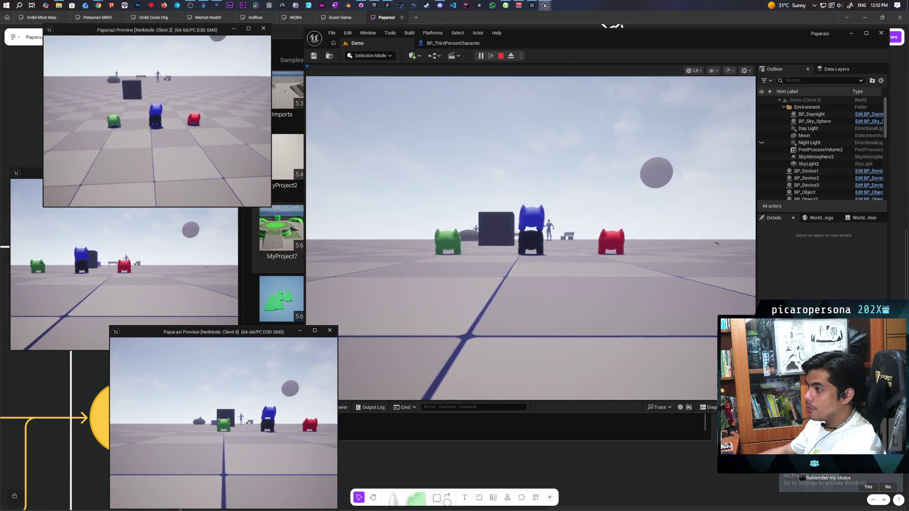
click(124, 265)
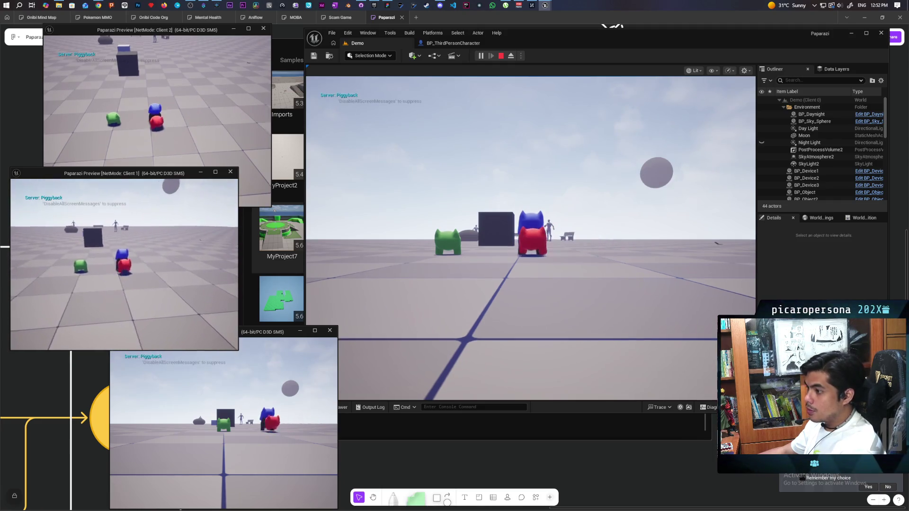
click(224, 422)
key(w)
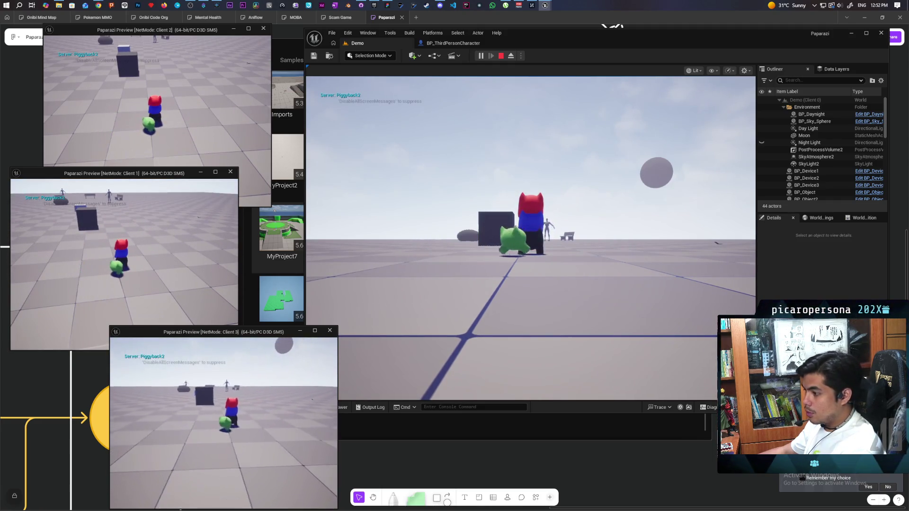
key(space)
key(shift+F1)
- Walk the stacked characters past the dark box toward the benches and back, then end the session
click(341, 374)
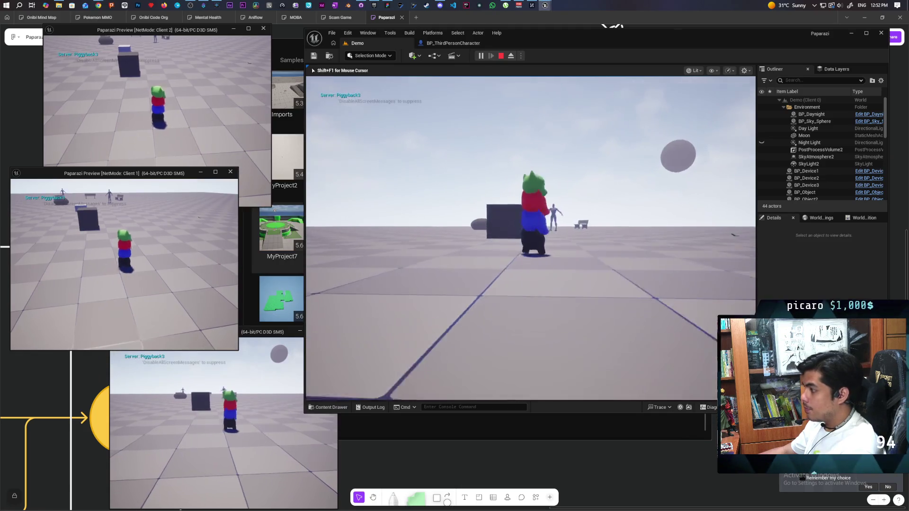
key(w)
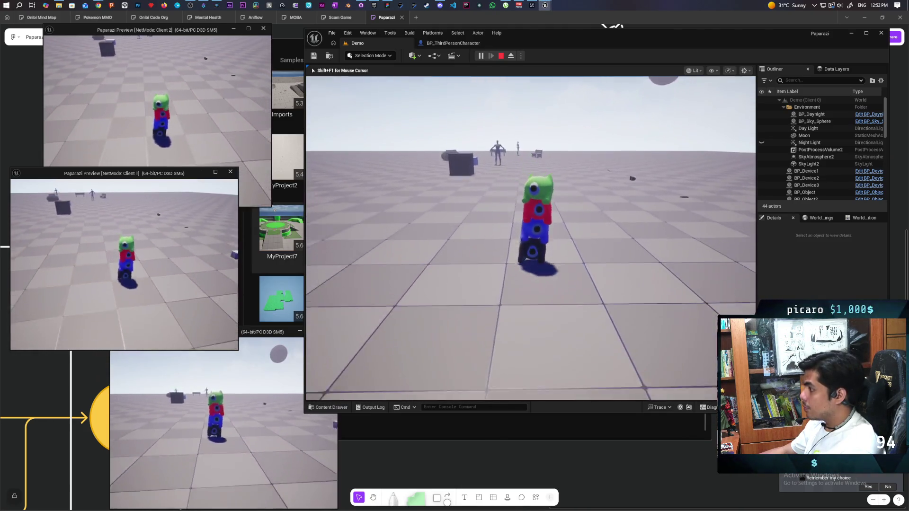
key(w)
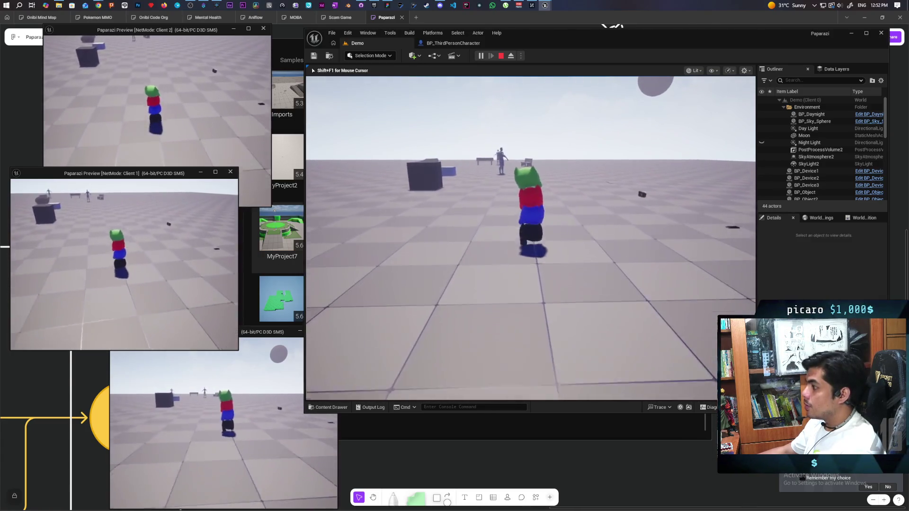
key(s)
key(s)
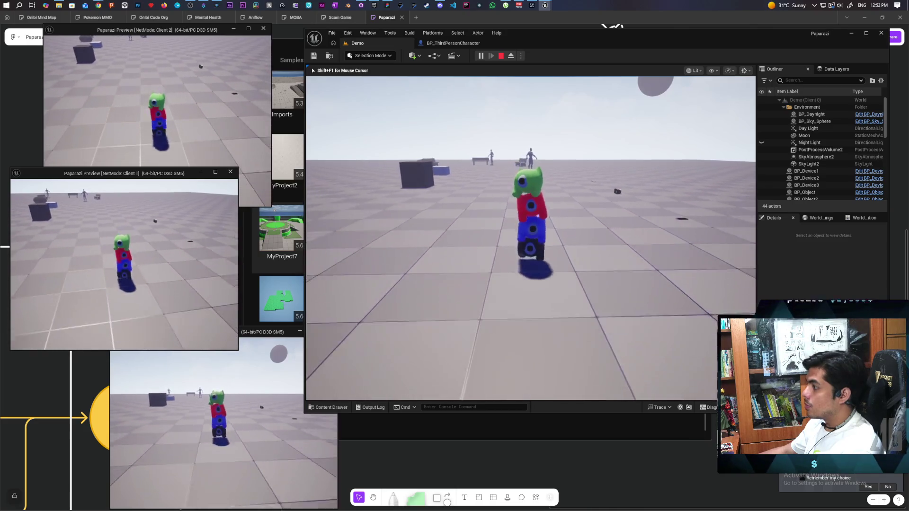
key(w)
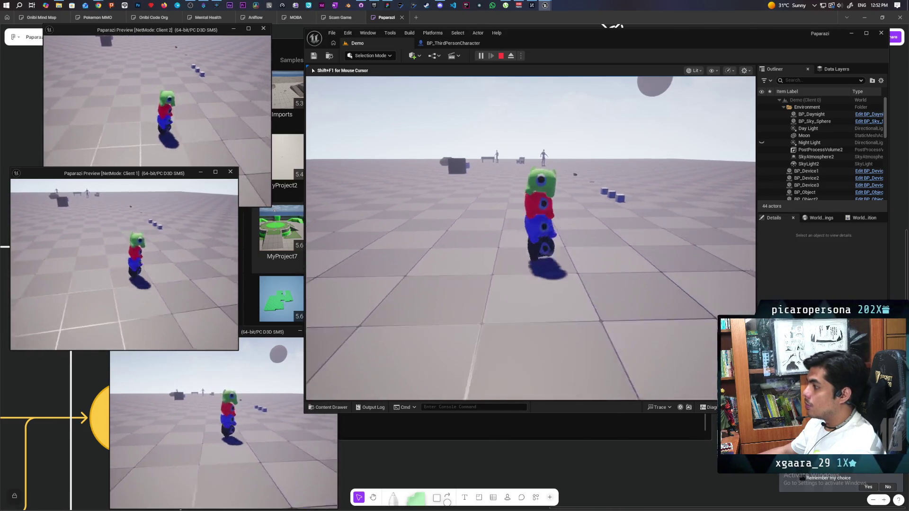
key(d)
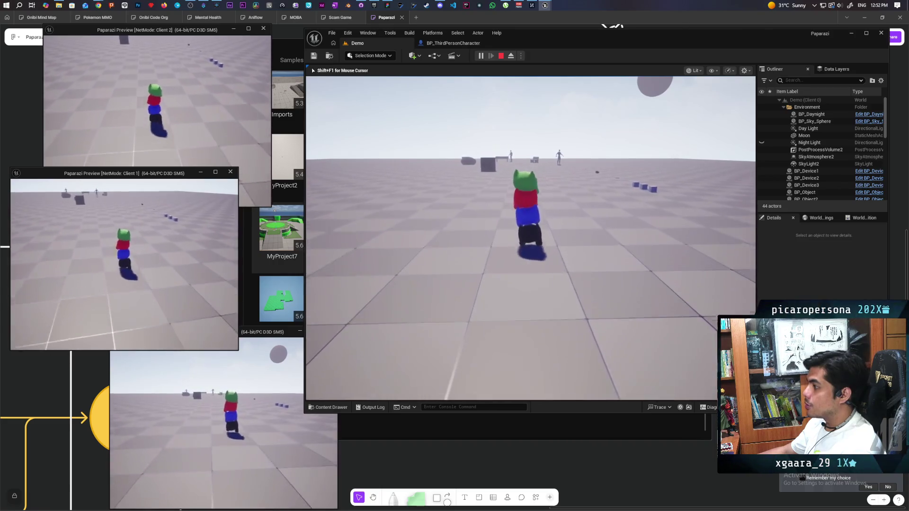
key(w)
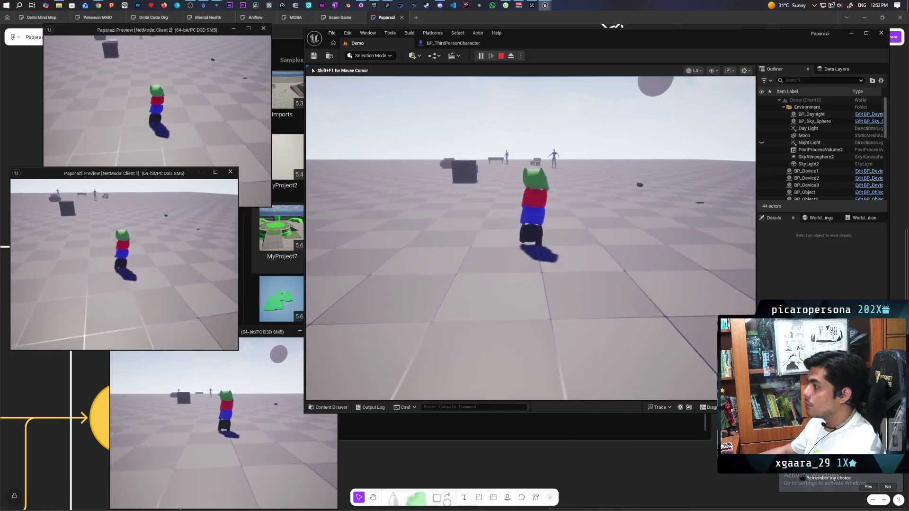
key(w)
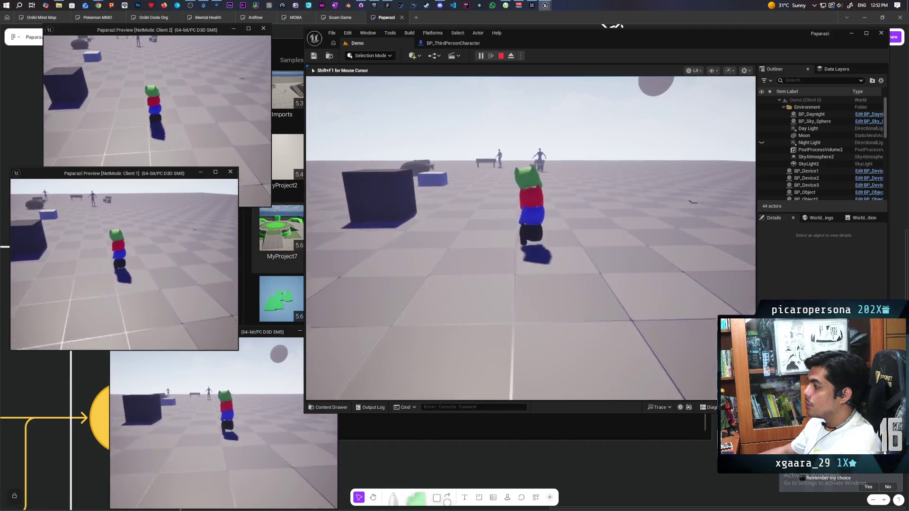
key(w)
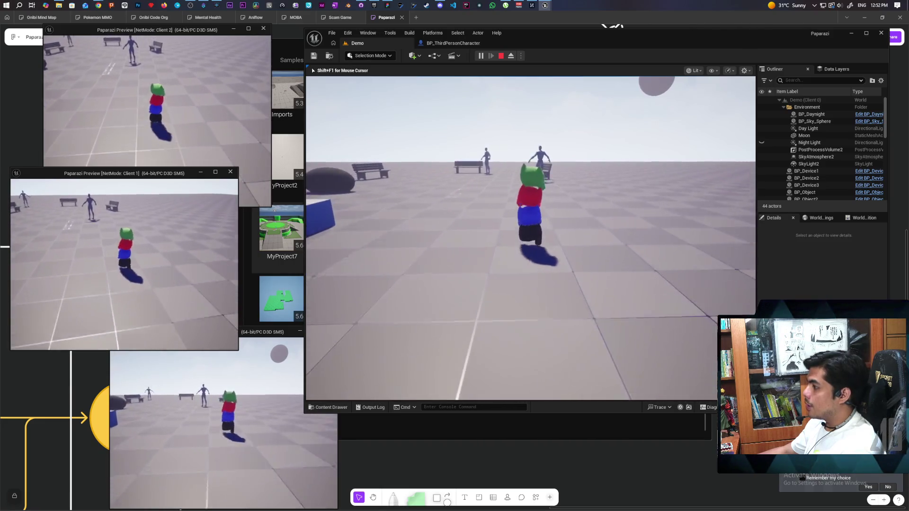
key(s)
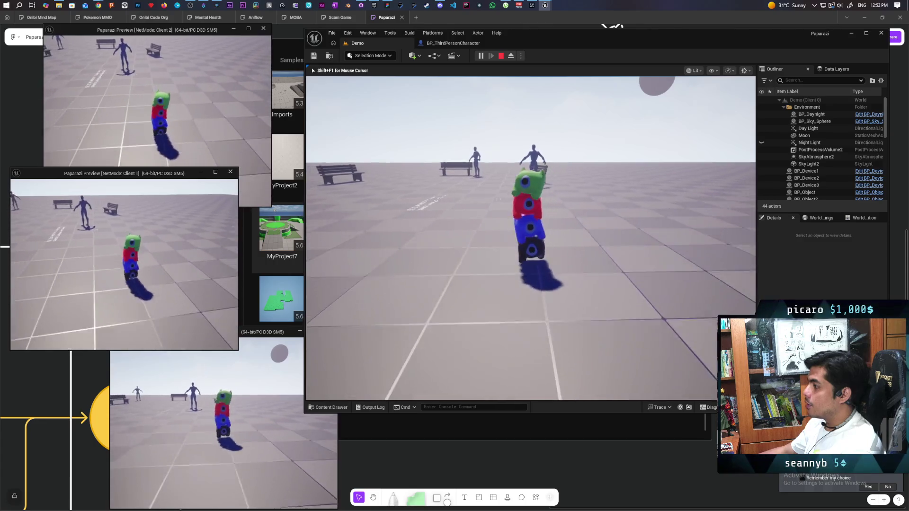
key(Escape)
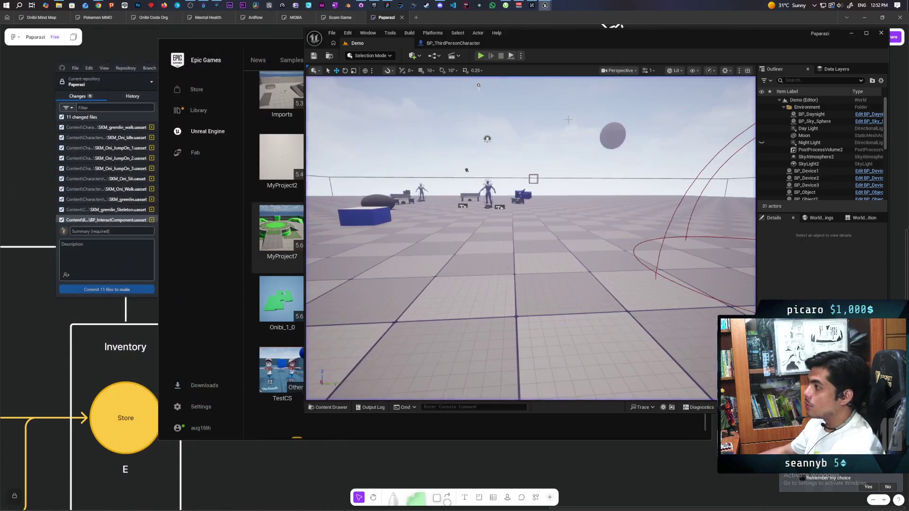
- Isolate the Piggyback3.Rotation.Yaw curve, scrub to 0.33 s, and select its peak key
mouse_move(545, 5)
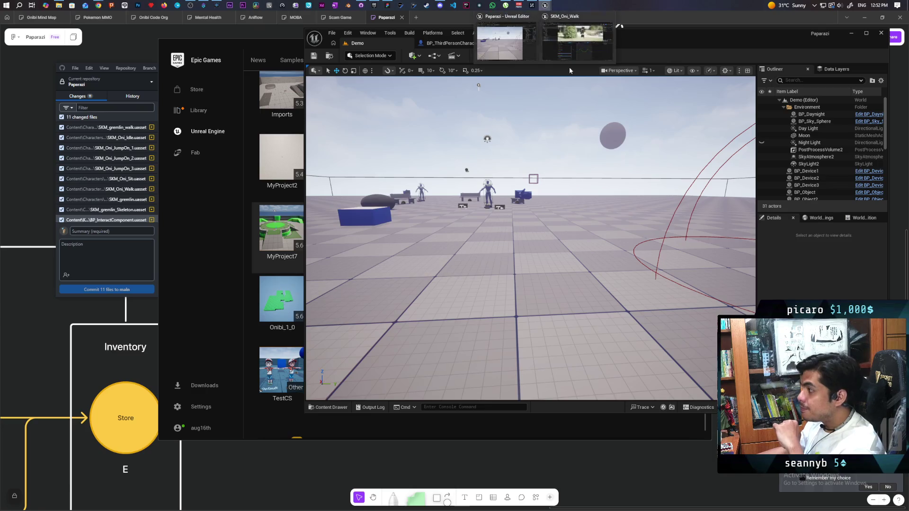
click(569, 43)
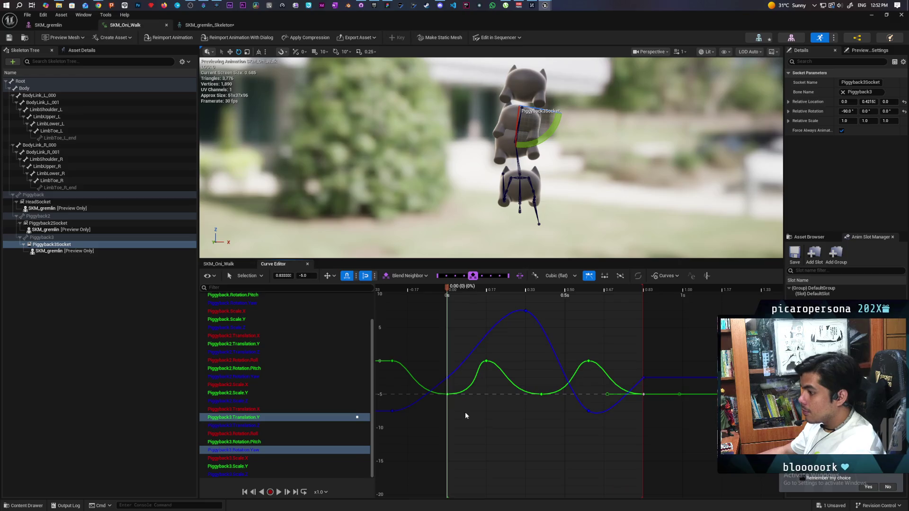
click(249, 451)
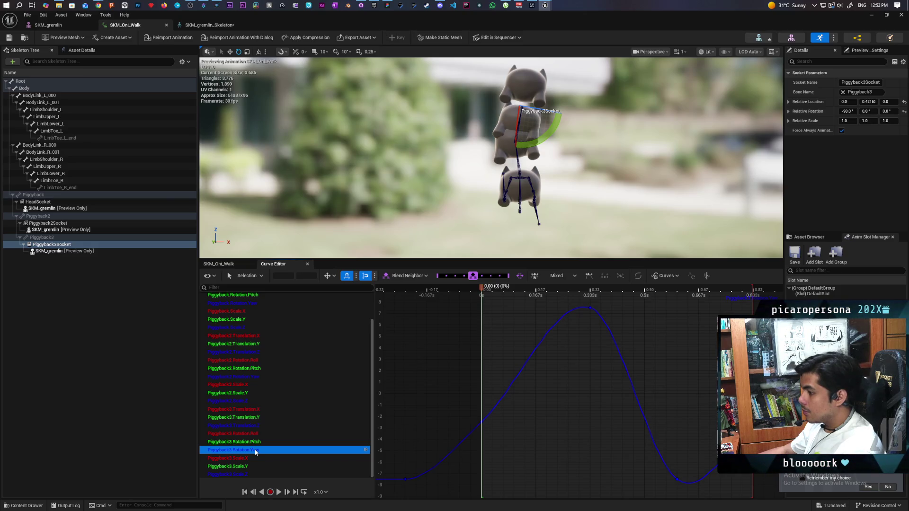
scroll(471, 391, down, 2)
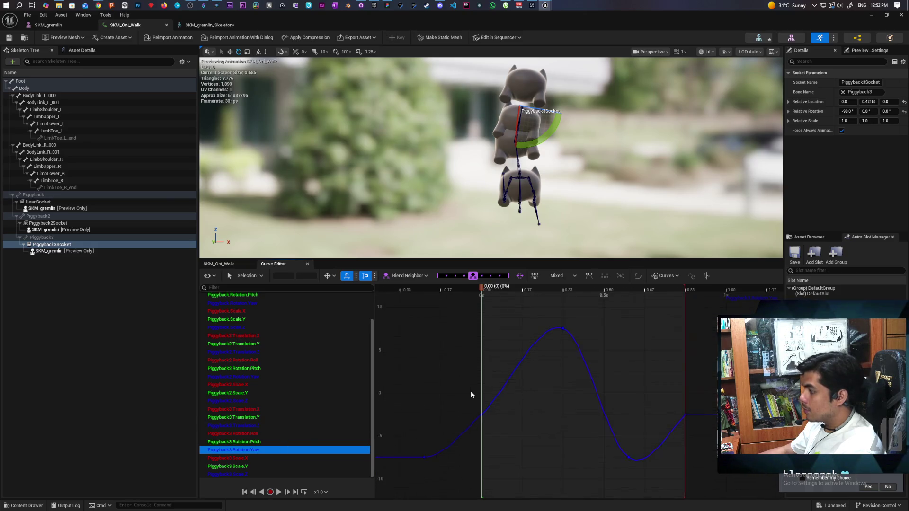
mouse_move(481, 287)
mouse_down()
mouse_move(555, 291)
mouse_move(447, 306)
mouse_move(598, 331)
mouse_move(425, 345)
mouse_move(594, 364)
mouse_move(456, 353)
mouse_move(559, 360)
mouse_move(548, 334)
mouse_up()
click(556, 334)
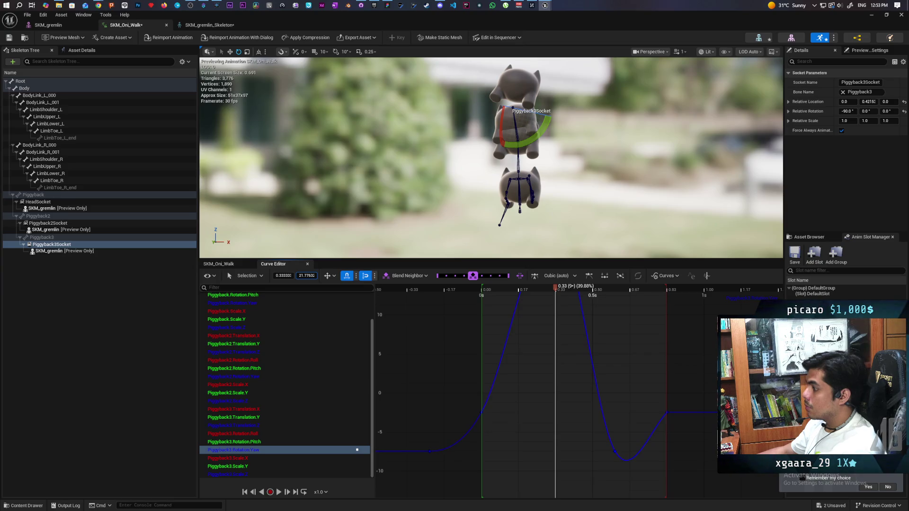
- Lower the yaw curve's low keys around 0.6 s to about -21
mouse_move(556, 292)
mouse_down()
mouse_move(483, 291)
mouse_move(553, 296)
mouse_move(629, 327)
mouse_move(613, 329)
mouse_move(612, 435)
mouse_up()
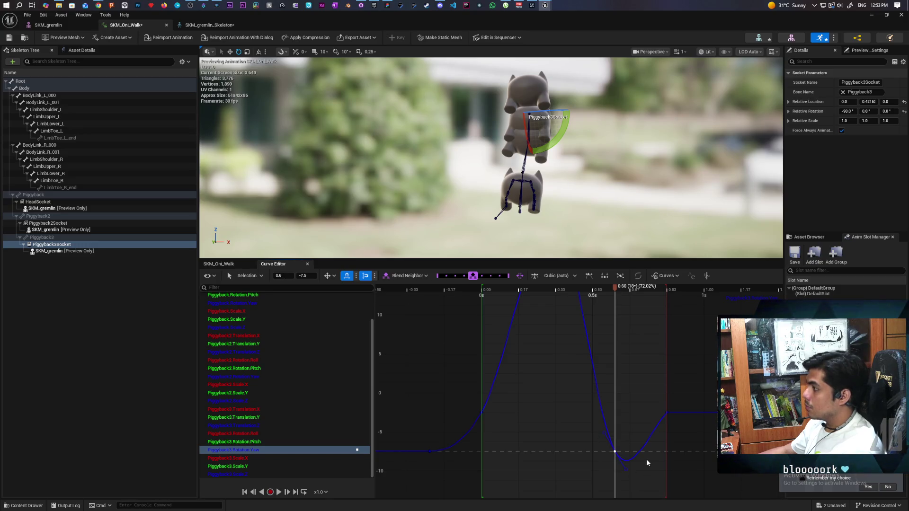
scroll(536, 470, down, 2)
mouse_move(536, 469)
mouse_down()
mouse_move(560, 456)
mouse_move(557, 433)
mouse_up()
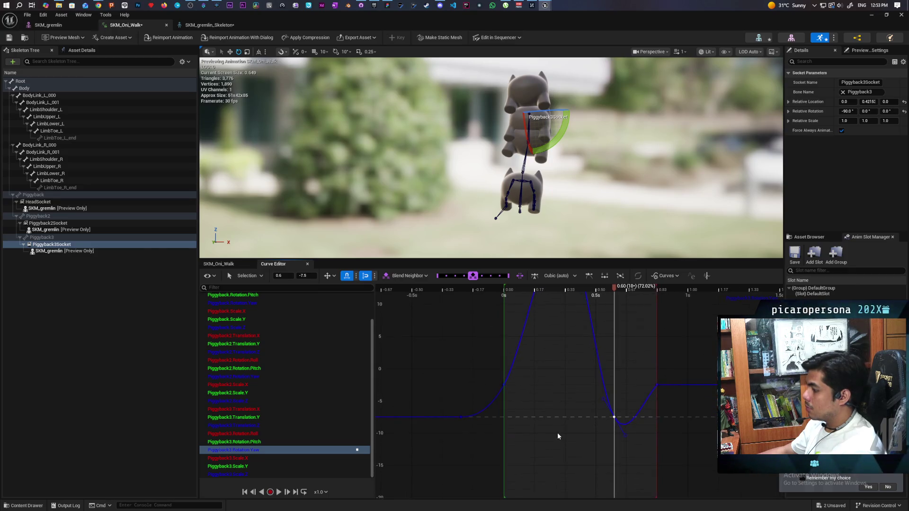
scroll(558, 435, down, 2)
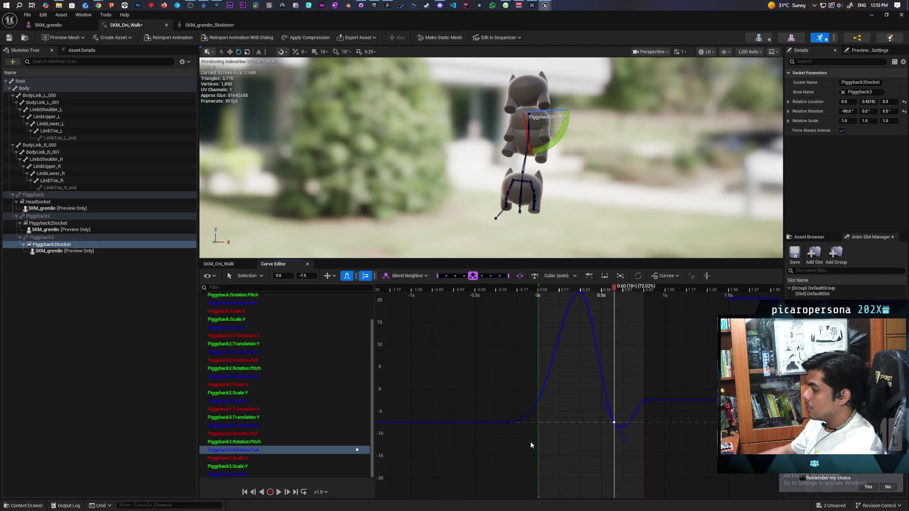
drag(478, 436, 664, 420)
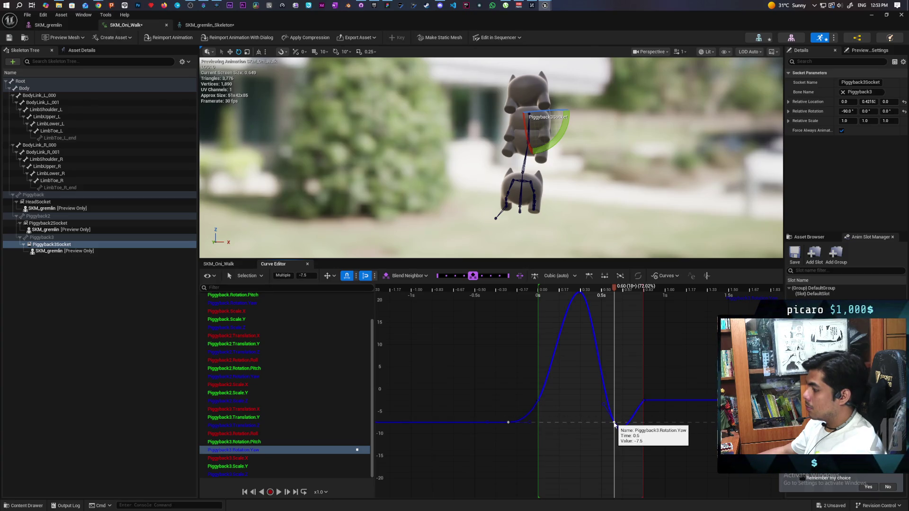
click(614, 423)
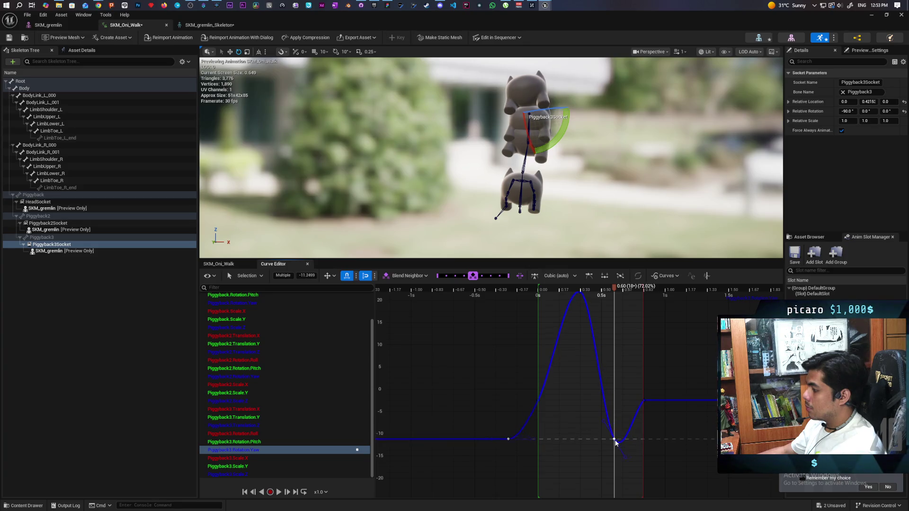
drag(616, 441, 615, 446)
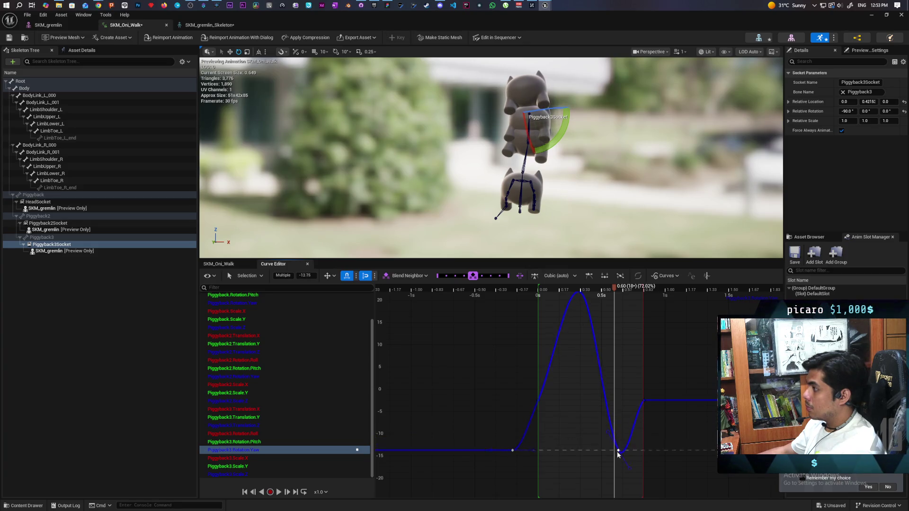
drag(622, 480, 615, 494)
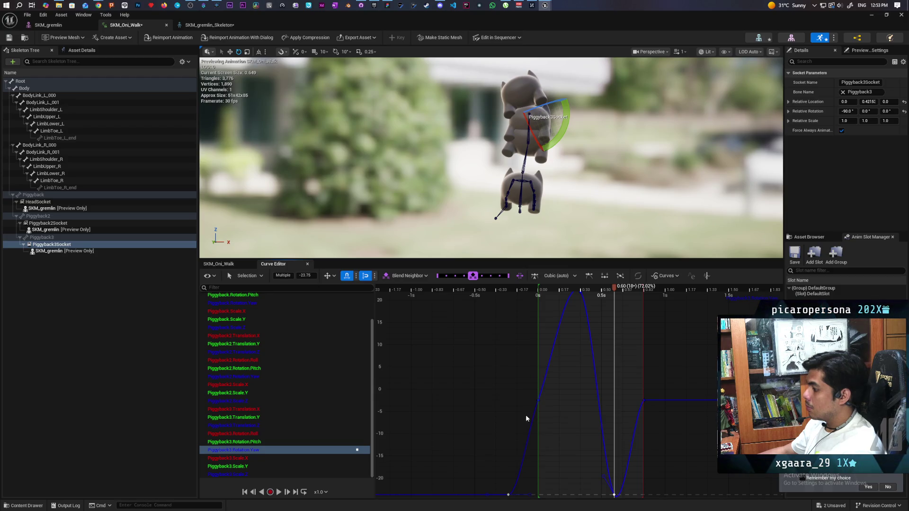
- Paste the copied -7.5 key onto the yaw curve's start and delete the old 0.83 s key
click(539, 401)
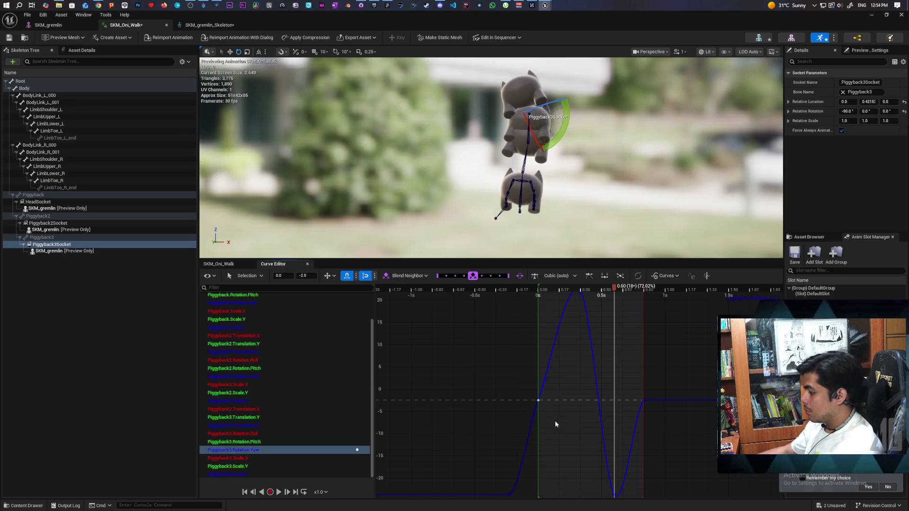
click(563, 424)
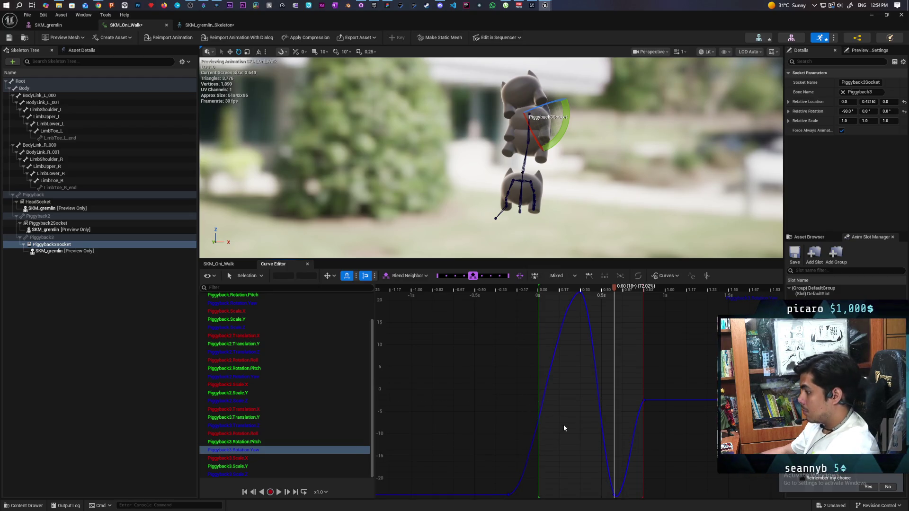
right_click(542, 414)
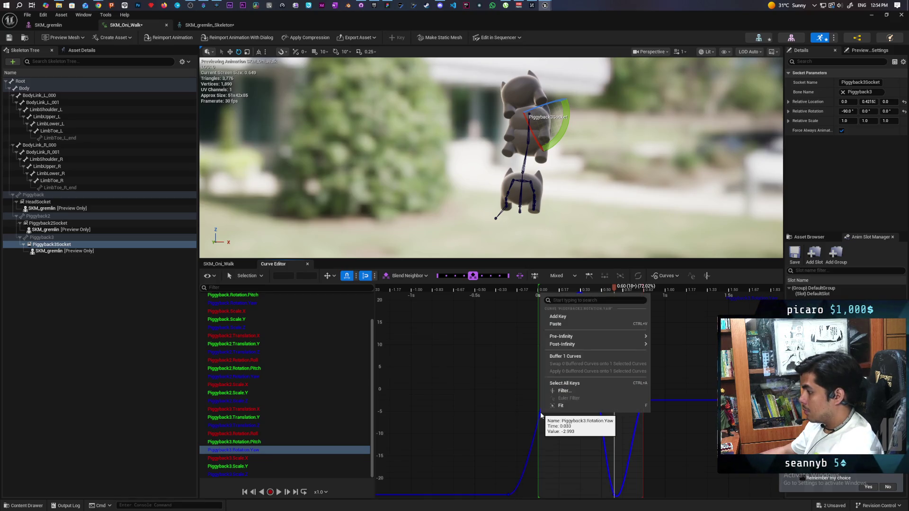
click(566, 317)
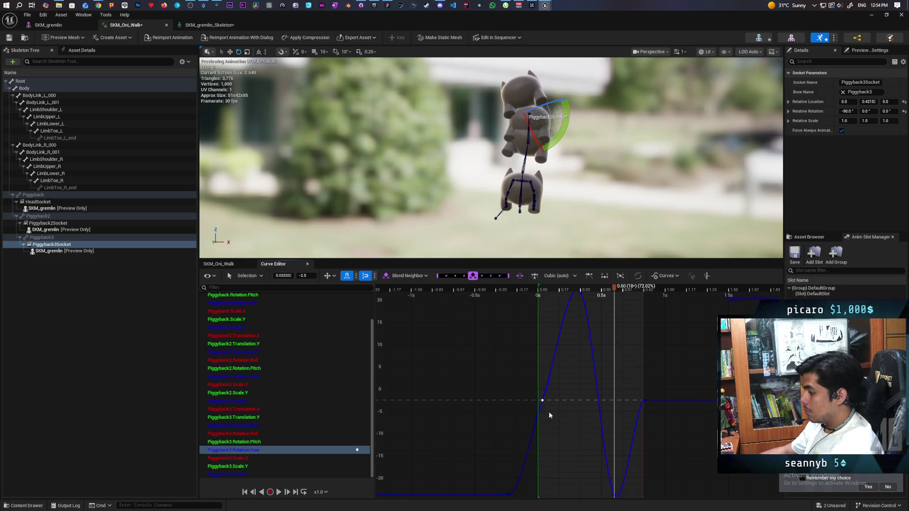
key(ctrl+z)
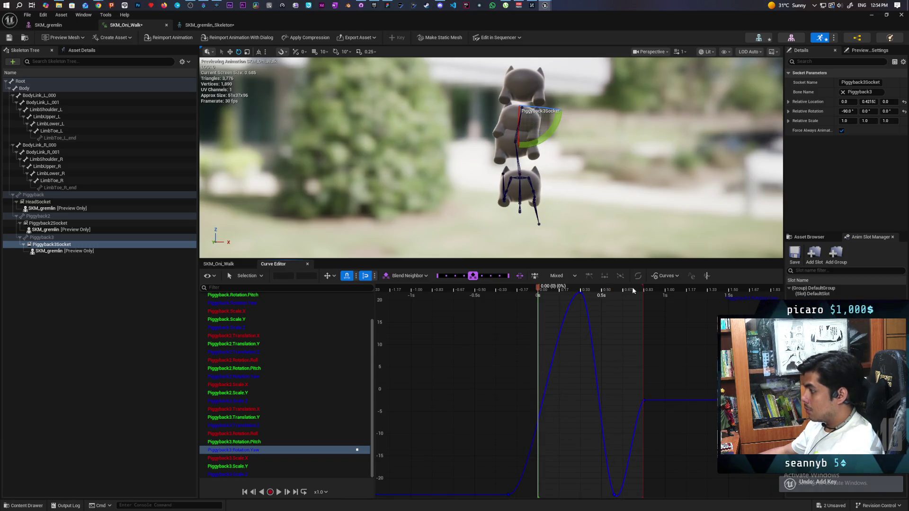
scroll(542, 431, up, 3)
right_click(538, 422)
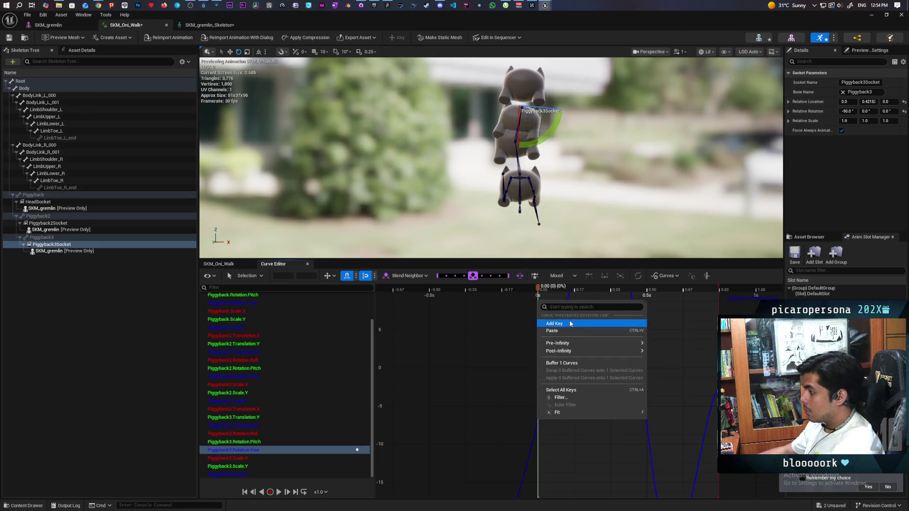
click(570, 331)
scroll(567, 402, down, 2)
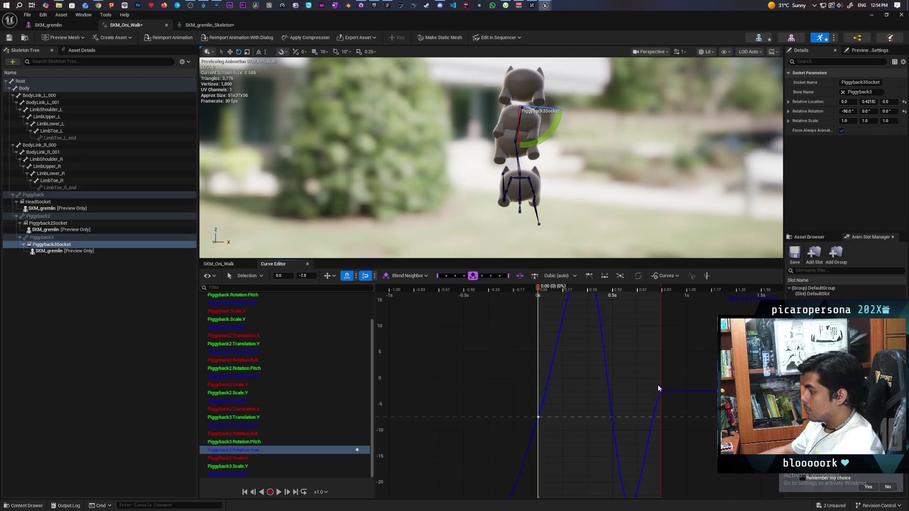
key(Delete)
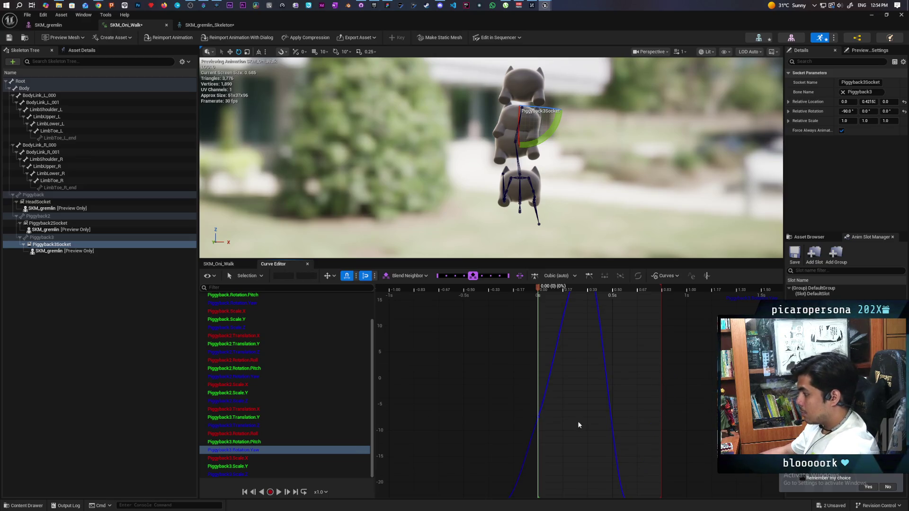
- Add a -7.5 key at 0.83 s, flatten its incoming tangent, and scrub to 0.64 s to check
drag(540, 293, 676, 303)
key(ctrl+v)
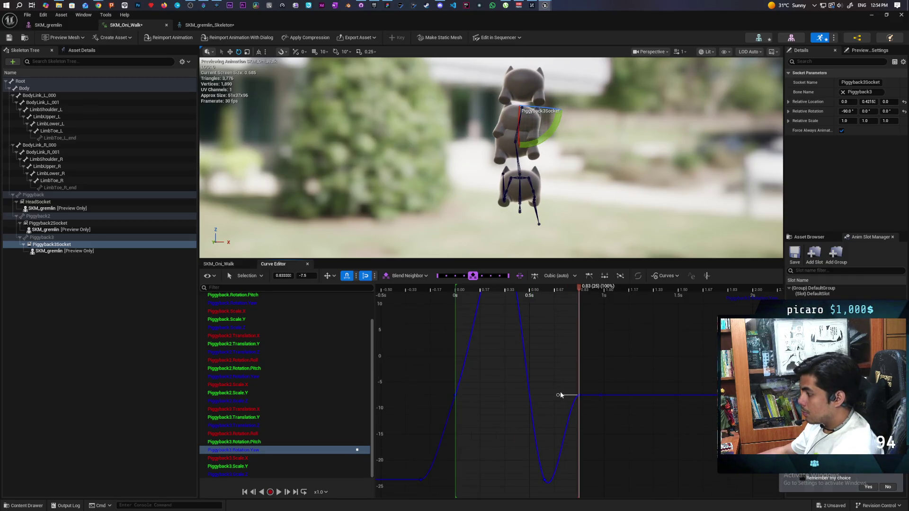
drag(560, 395, 567, 420)
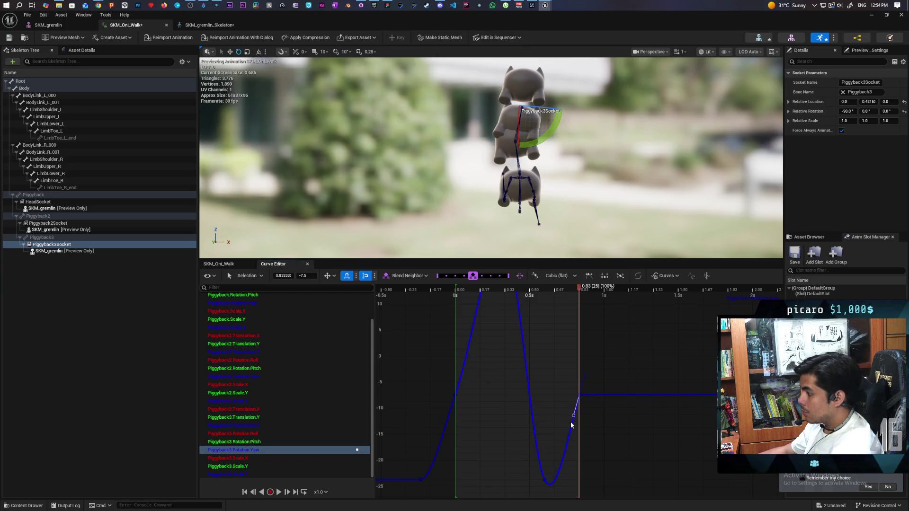
scroll(579, 419, down, 1)
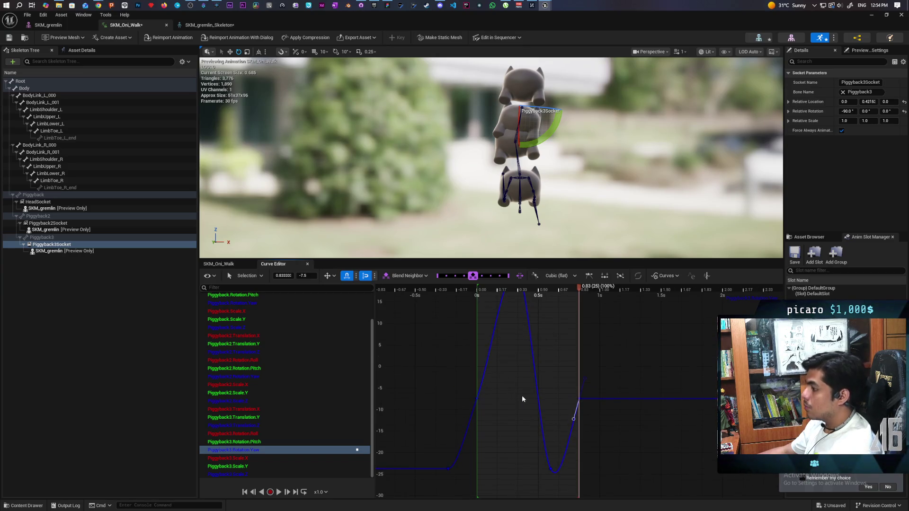
click(477, 398)
scroll(488, 383, up, 2)
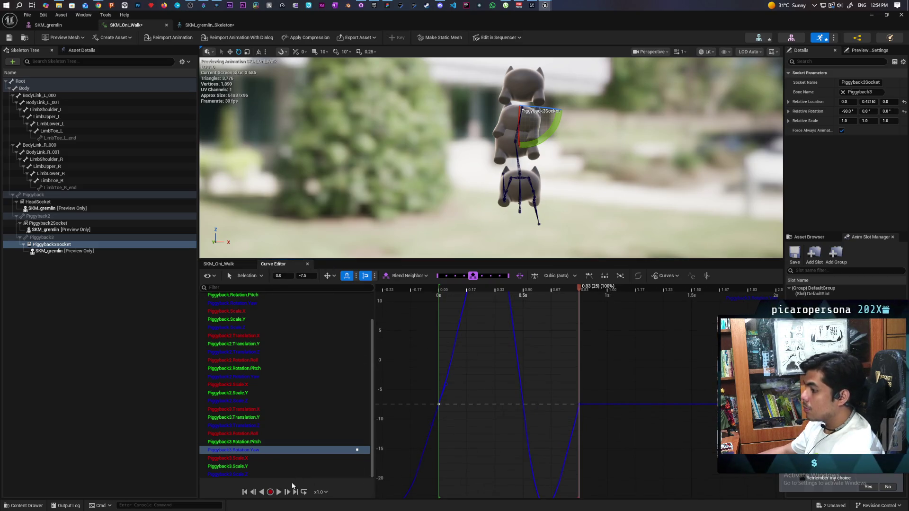
mouse_move(580, 290)
mouse_down()
mouse_move(486, 296)
mouse_move(602, 323)
mouse_move(443, 322)
mouse_up()
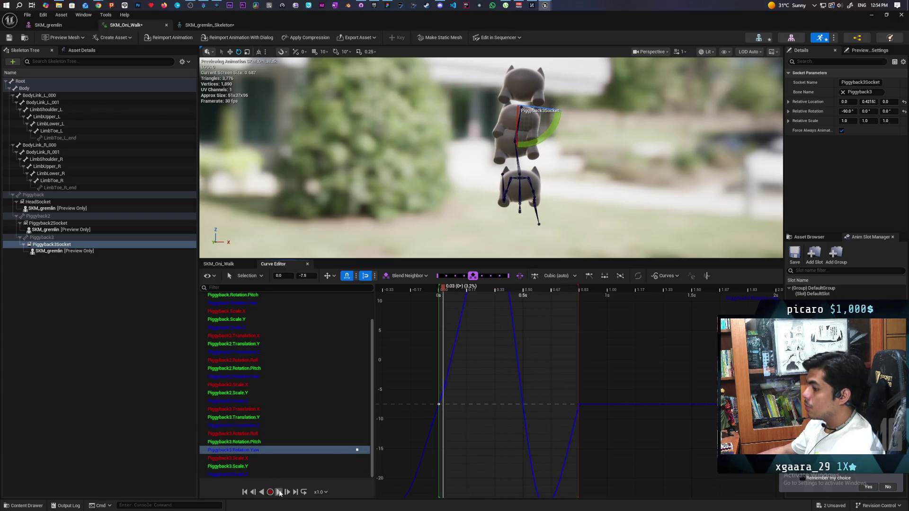
- Play the walk preview to check the reshaped Piggyback3 yaw sway, then save SKM_Oni_Walk
click(279, 493)
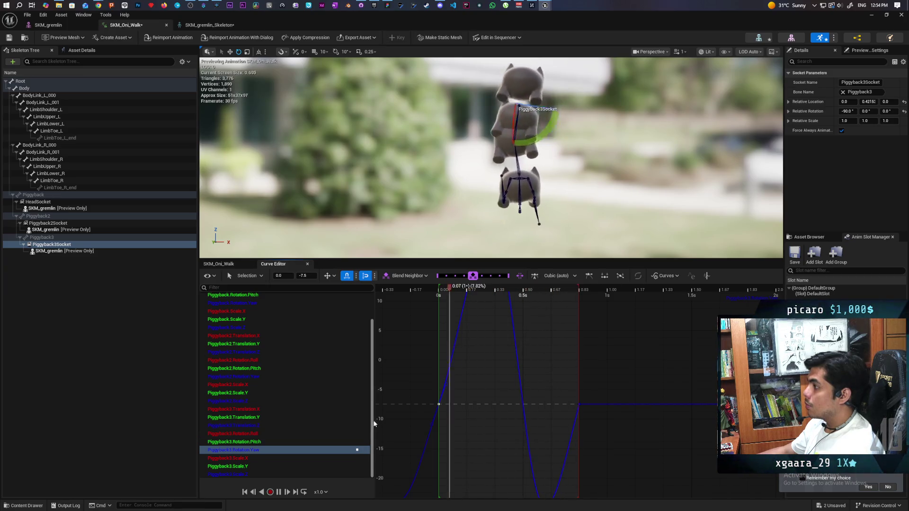
key(space)
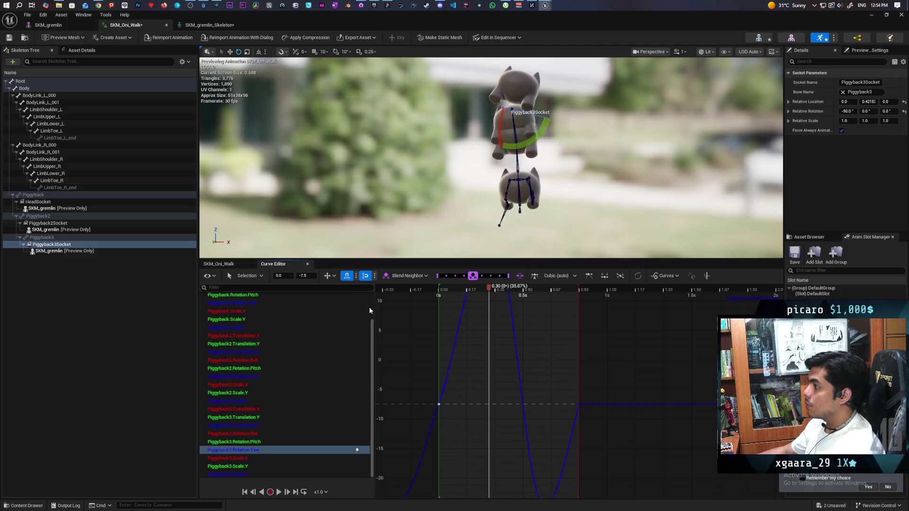
click(9, 37)
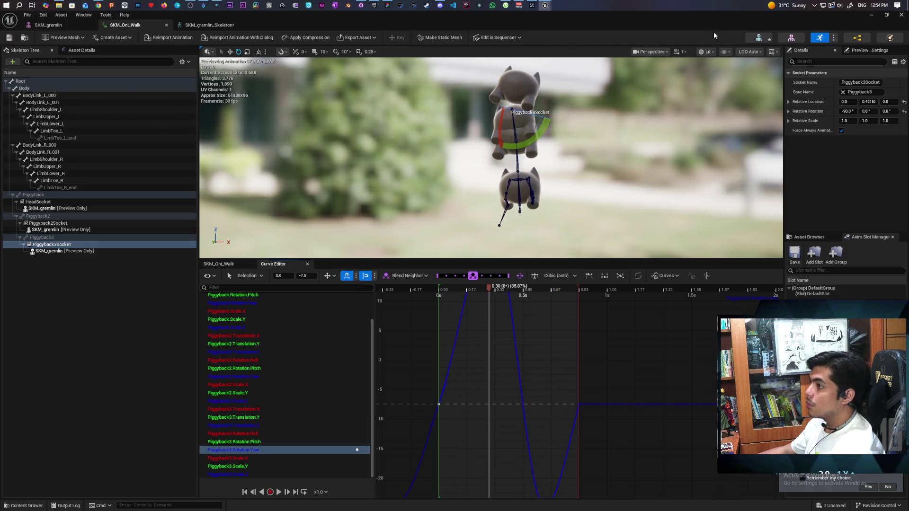
- Start a multiplayer PIE test and piggyback the first and third clients onto the stack
click(871, 15)
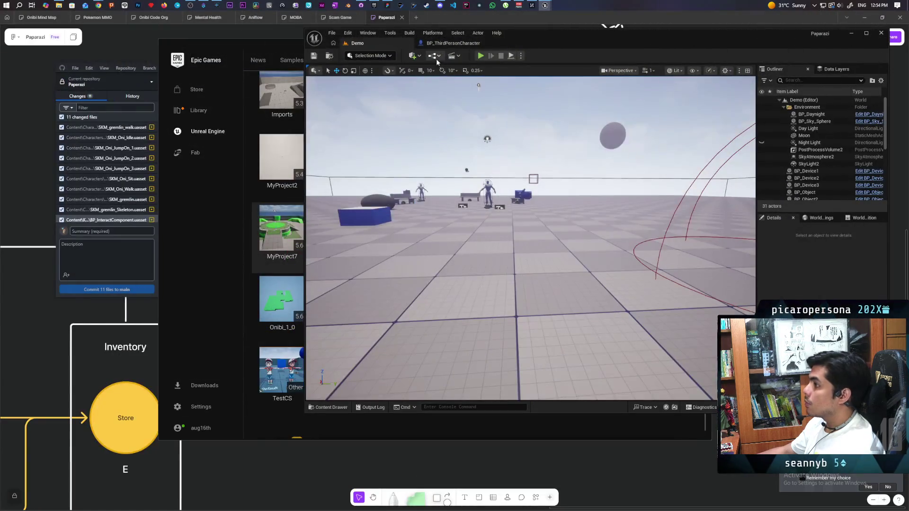
click(480, 56)
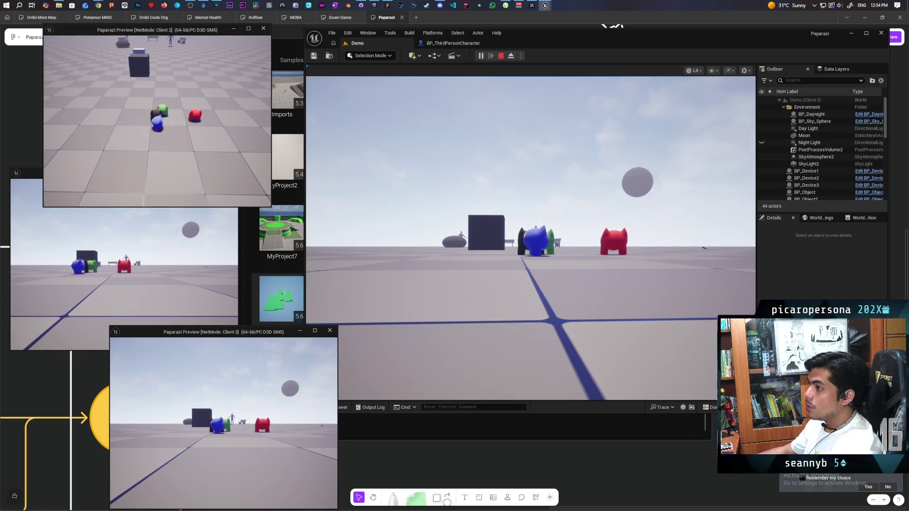
click(124, 261)
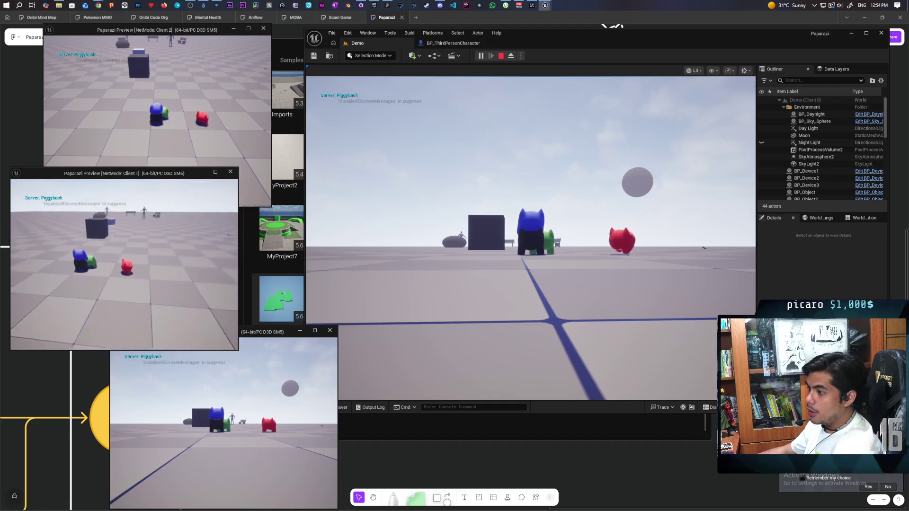
key(w)
click(223, 421)
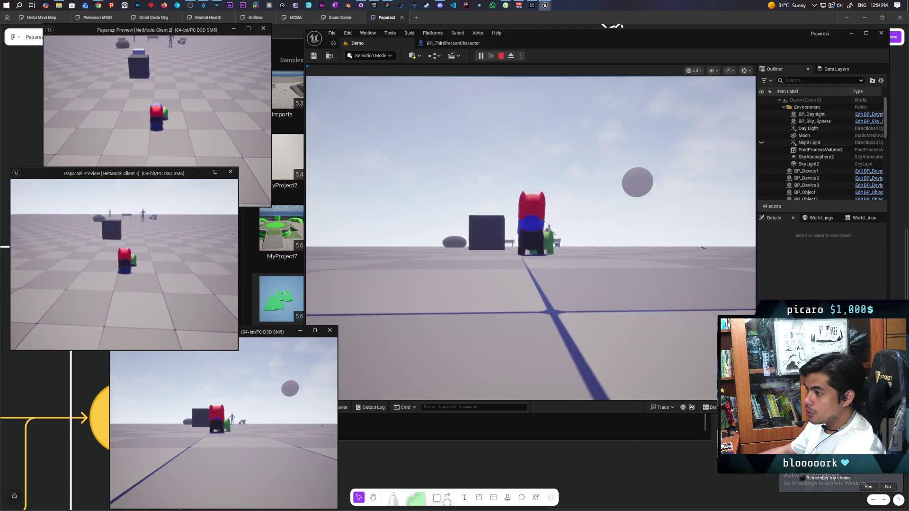
key(w)
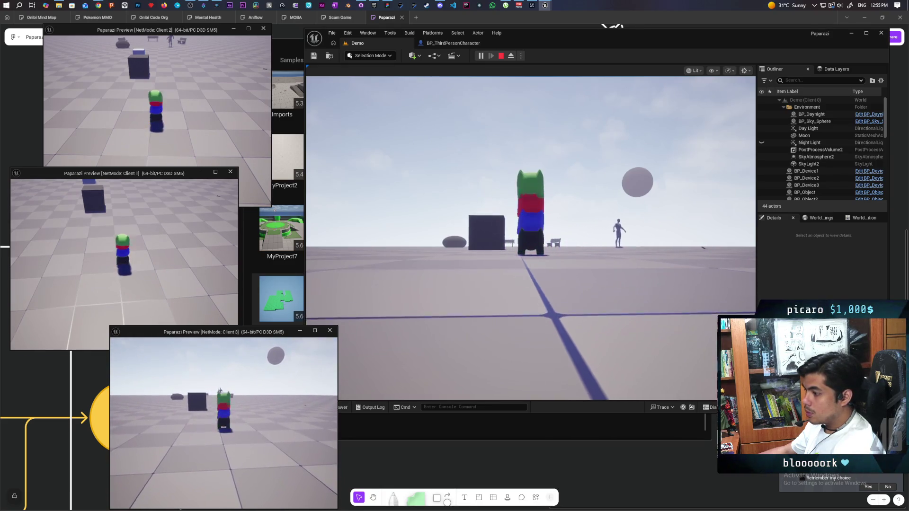
- Walk the stacked tower around the benches and rock, then end the play session
click(530, 237)
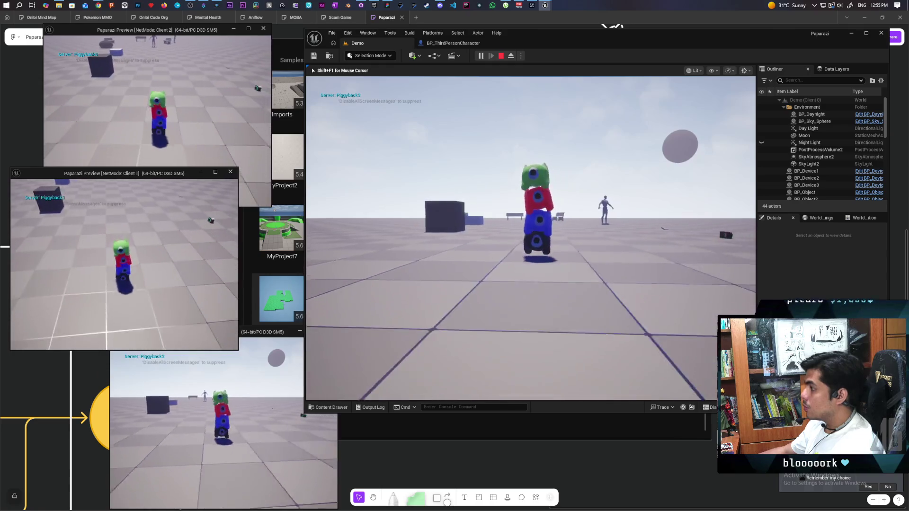
key(w)
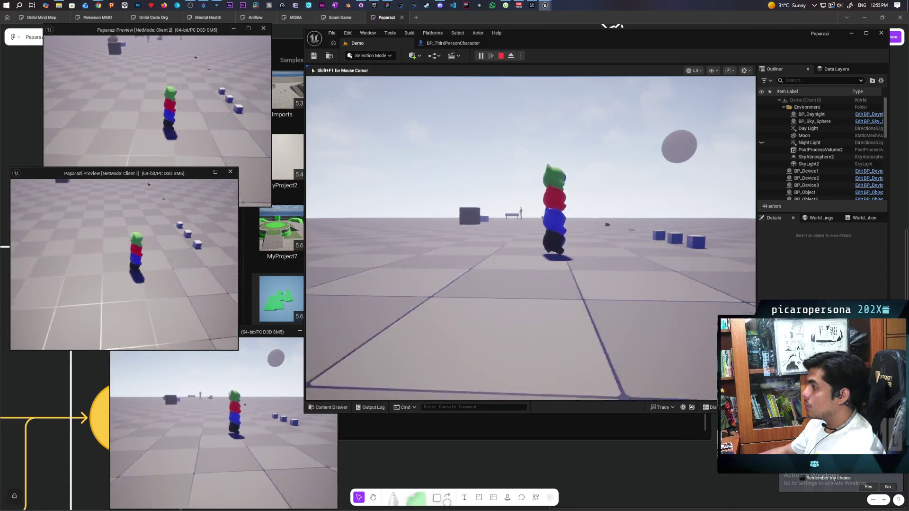
key(w)
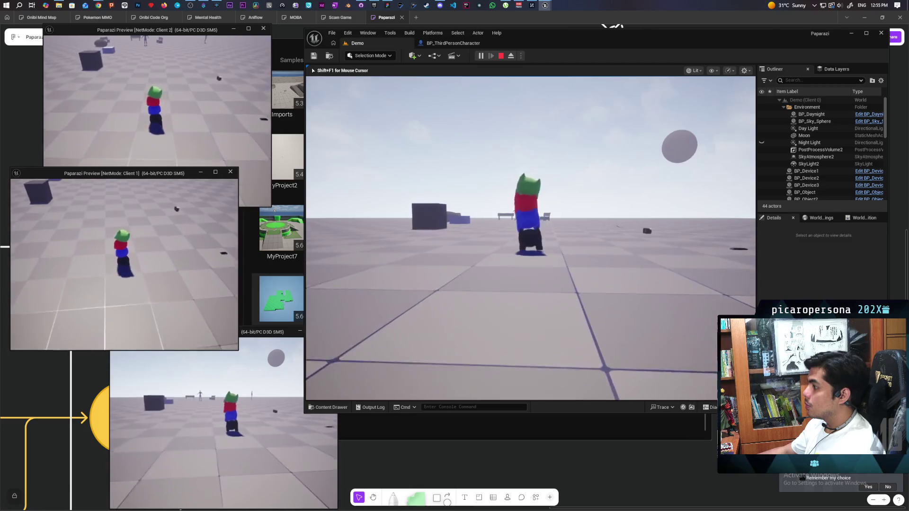
key(s)
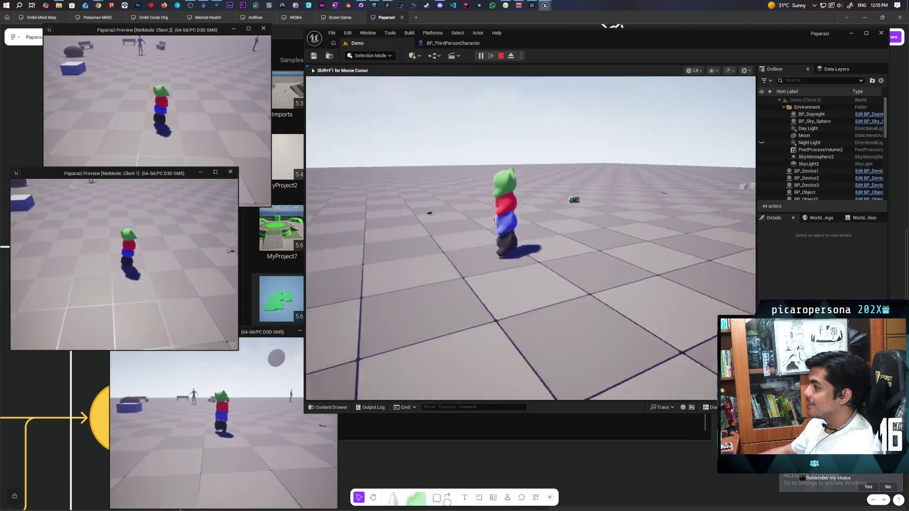
key(w)
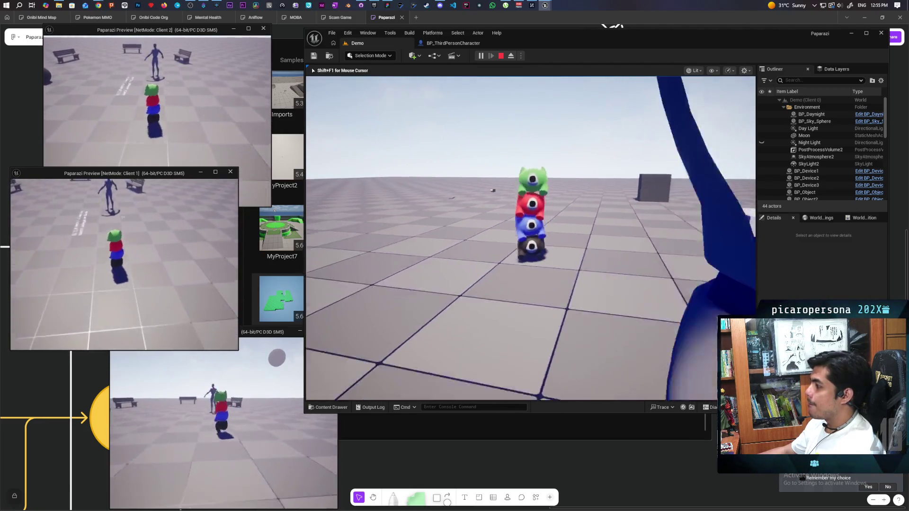
key(w)
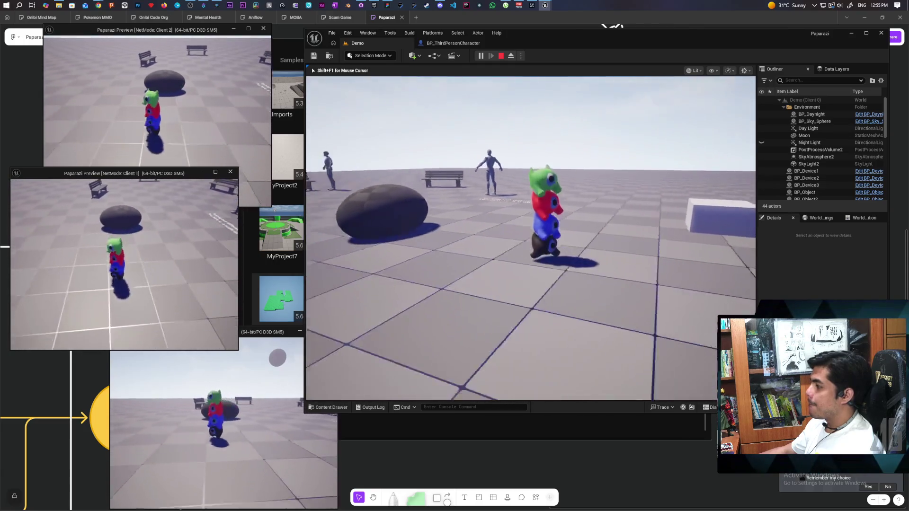
key(s)
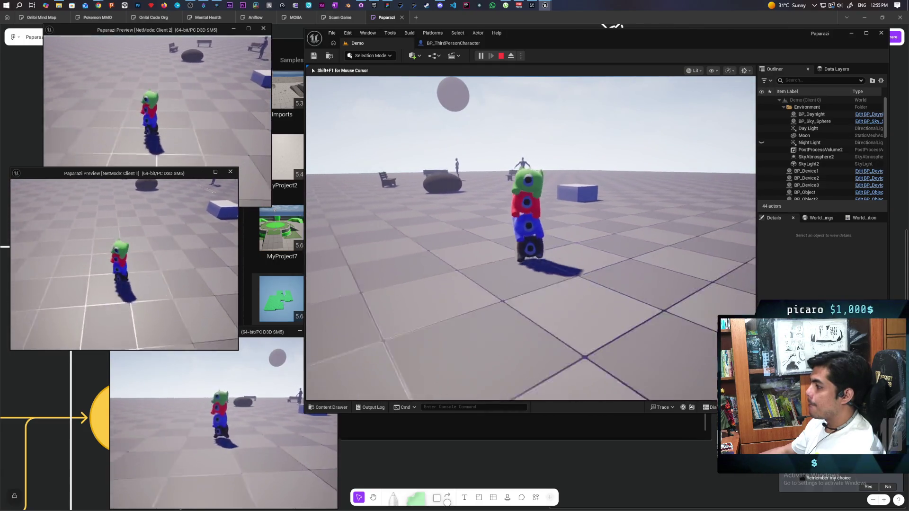
key(s)
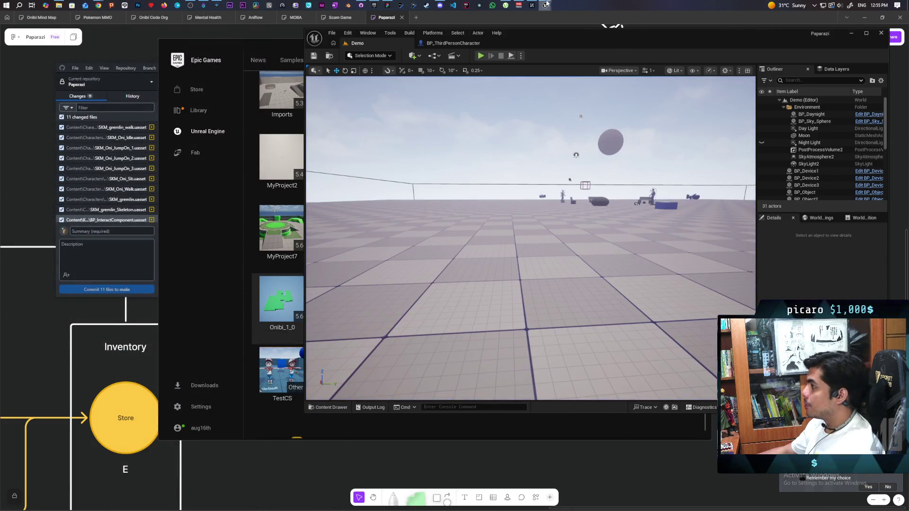
- In SKM_Oni_Walk, edit the Piggyback3 Rotation.Yaw peak key and preview the animation
mouse_move(545, 5)
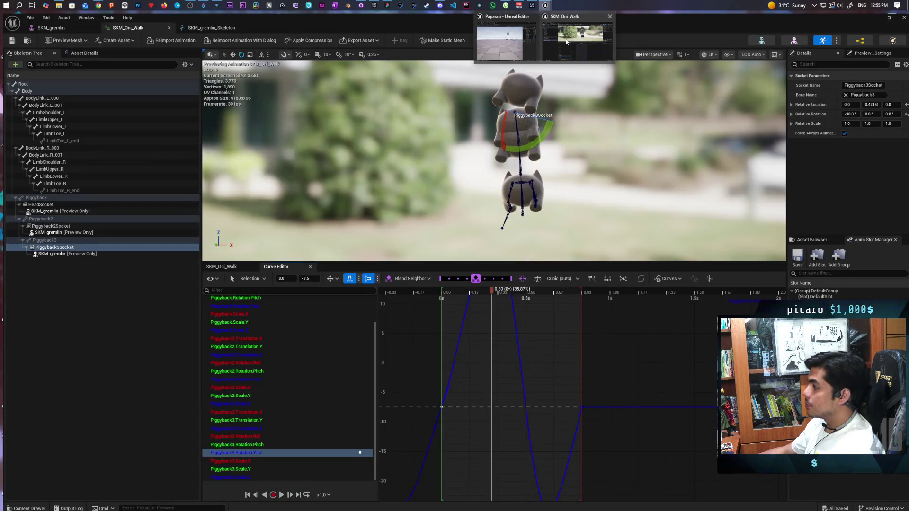
click(567, 41)
scroll(521, 393, down, 2)
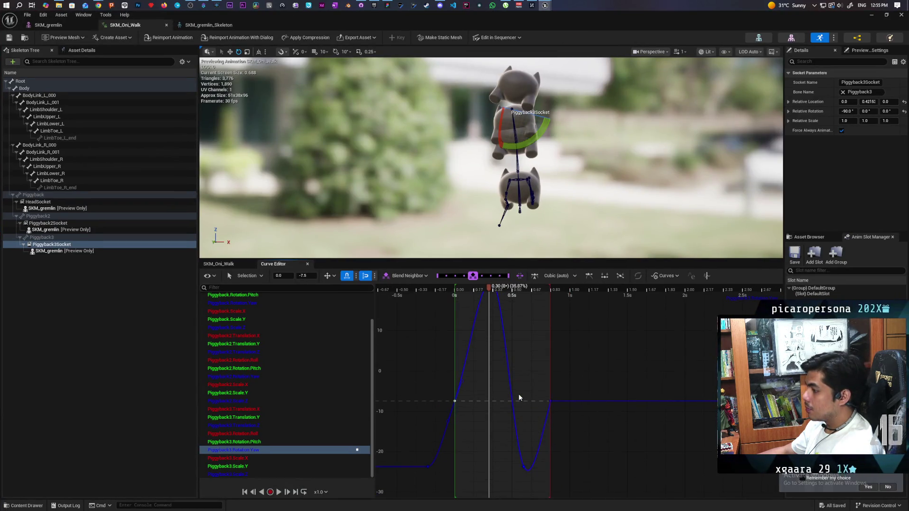
scroll(519, 394, down, 1)
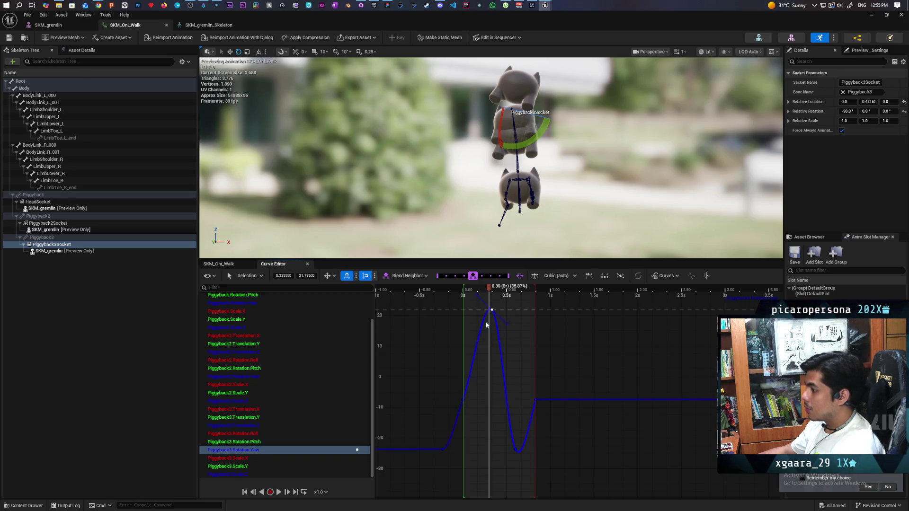
click(306, 276)
text(20)
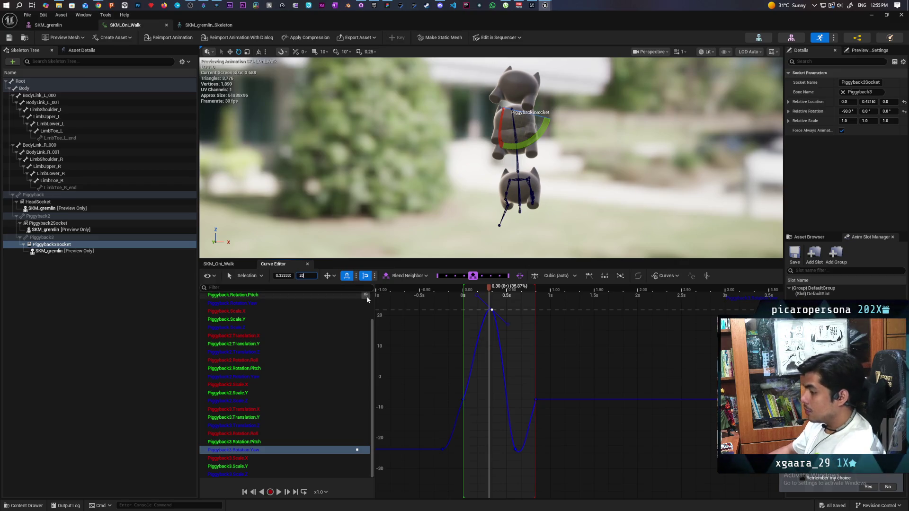
drag(418, 462, 564, 431)
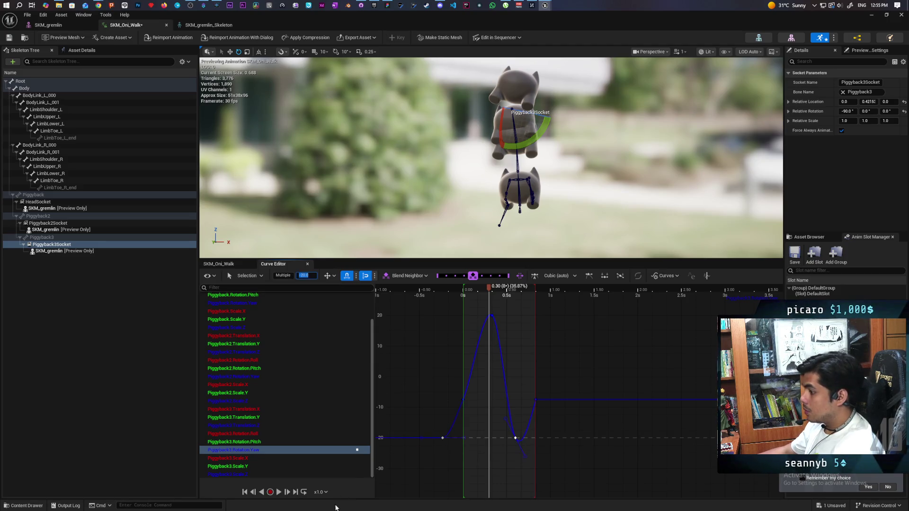
click(278, 494)
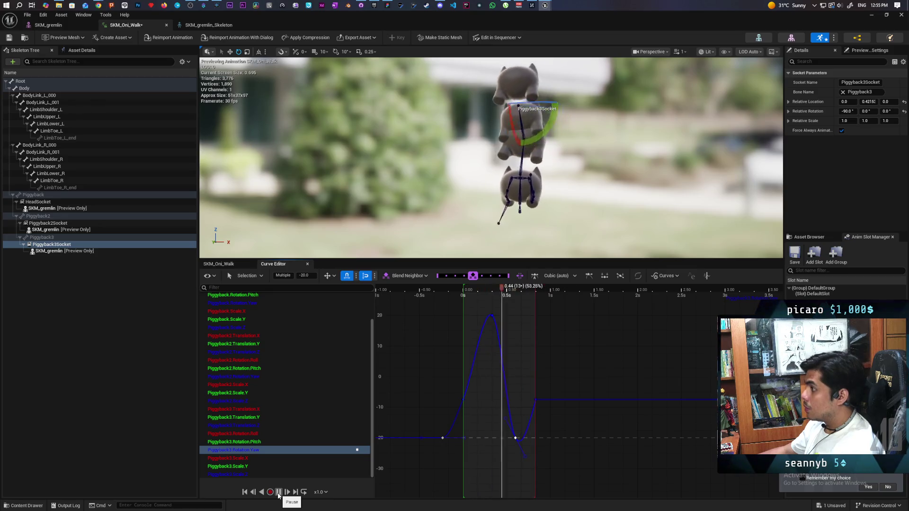
click(277, 493)
- Set the two low yaw keys to -15, preview the sway, and save SKM_Oni_Walk
drag(418, 453, 590, 432)
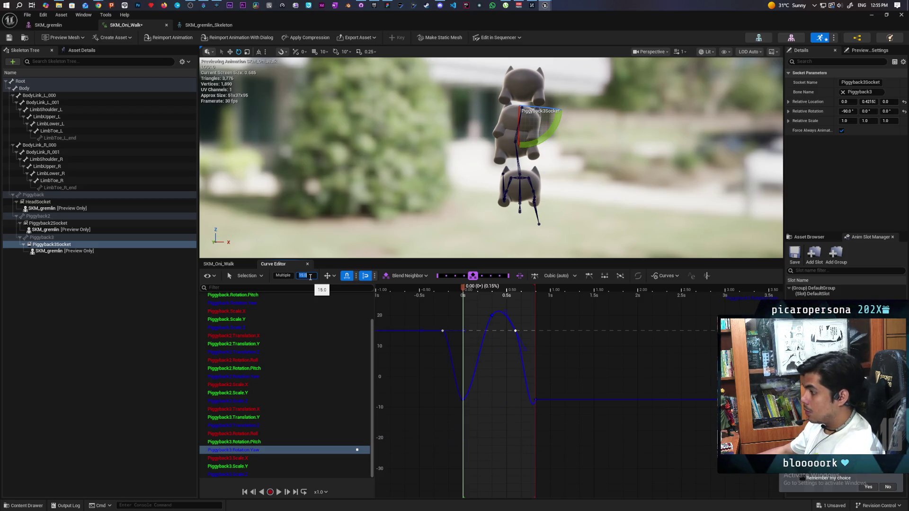
click(447, 405)
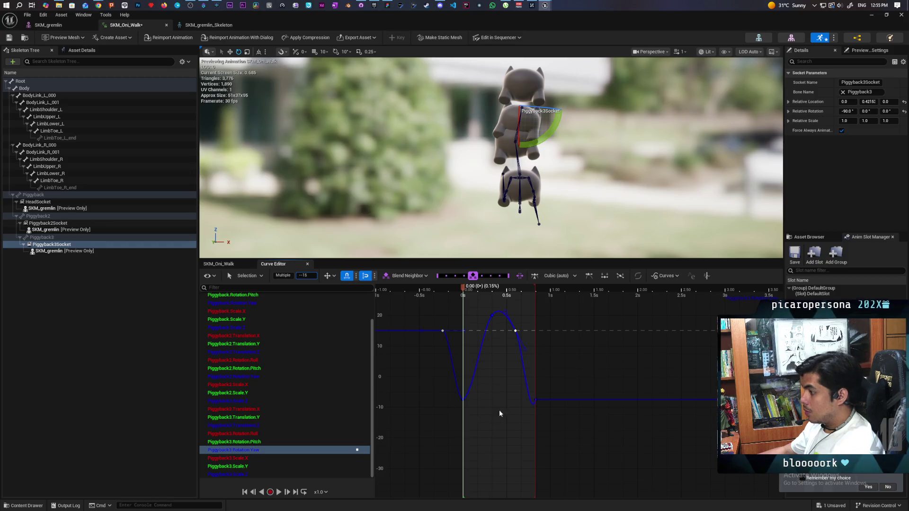
key(ctrl+z)
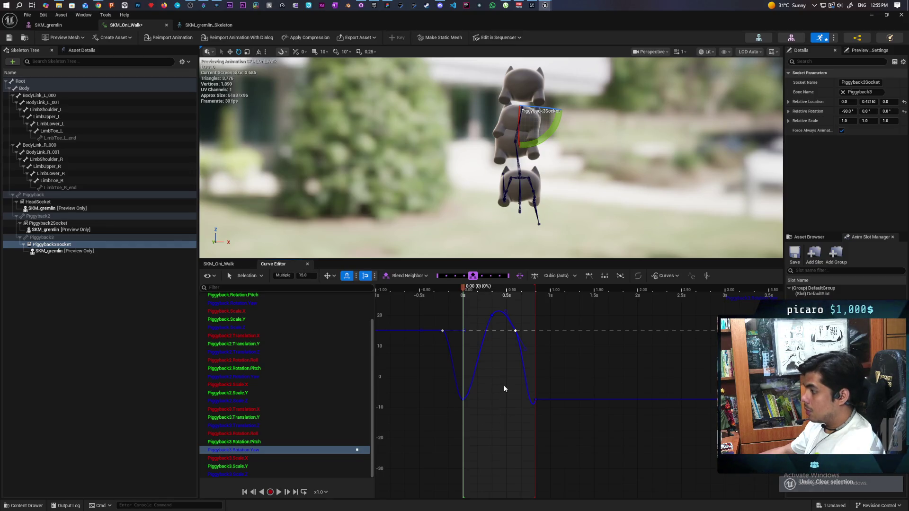
drag(501, 368, 501, 475)
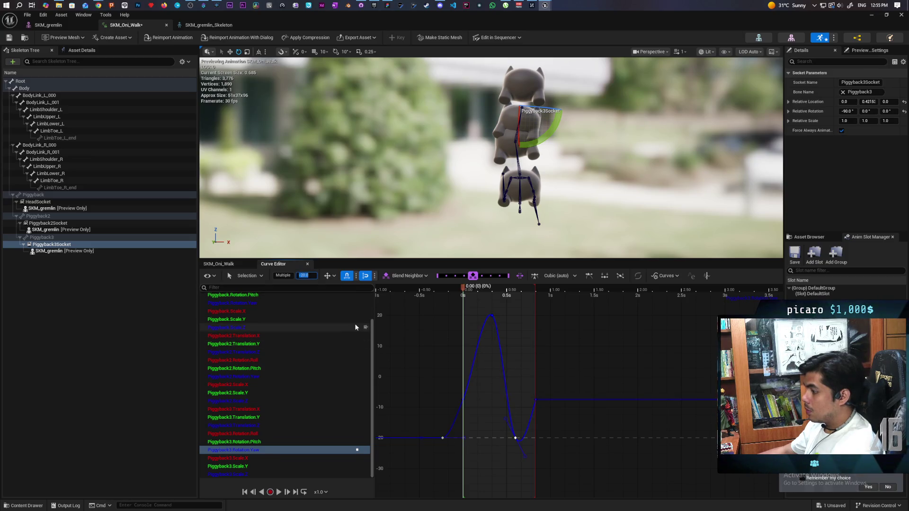
text(-15)
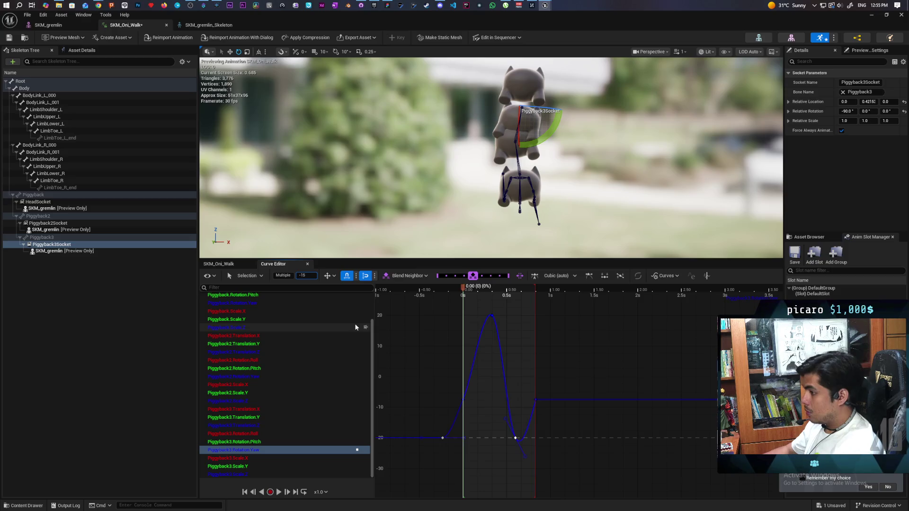
key(Return)
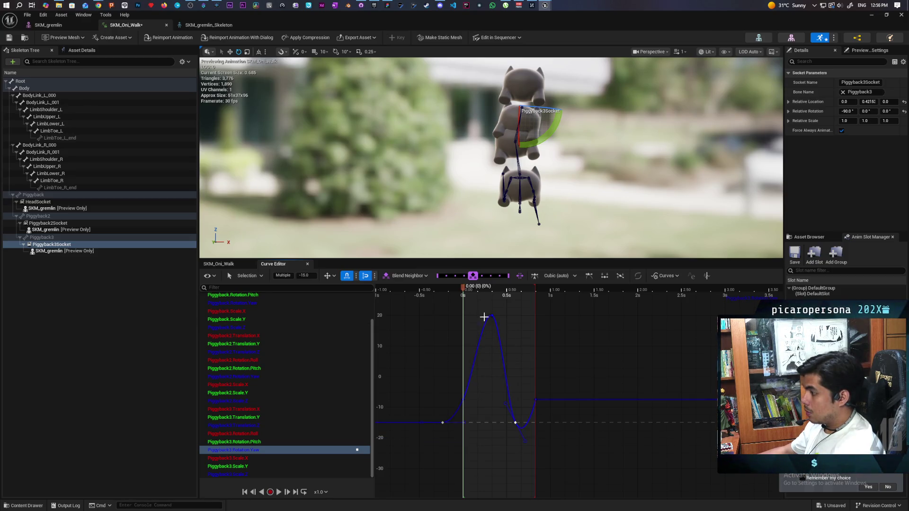
click(279, 493)
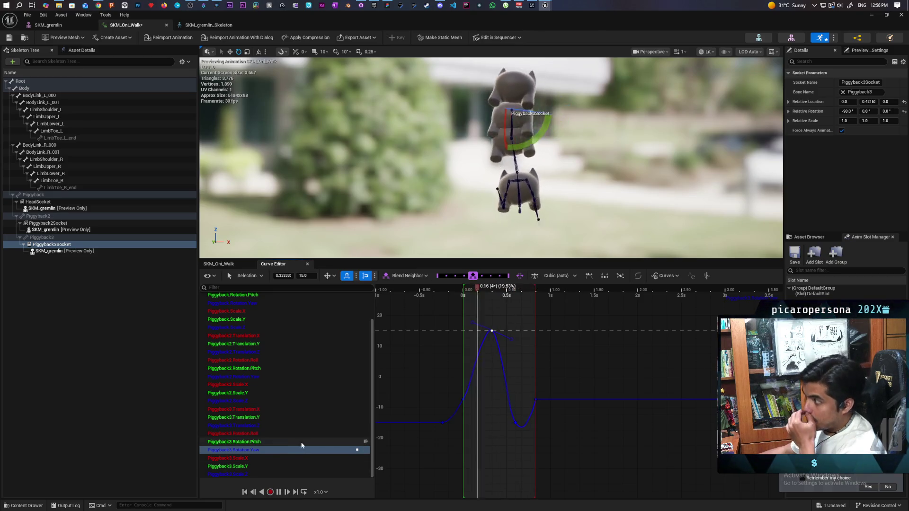
click(9, 38)
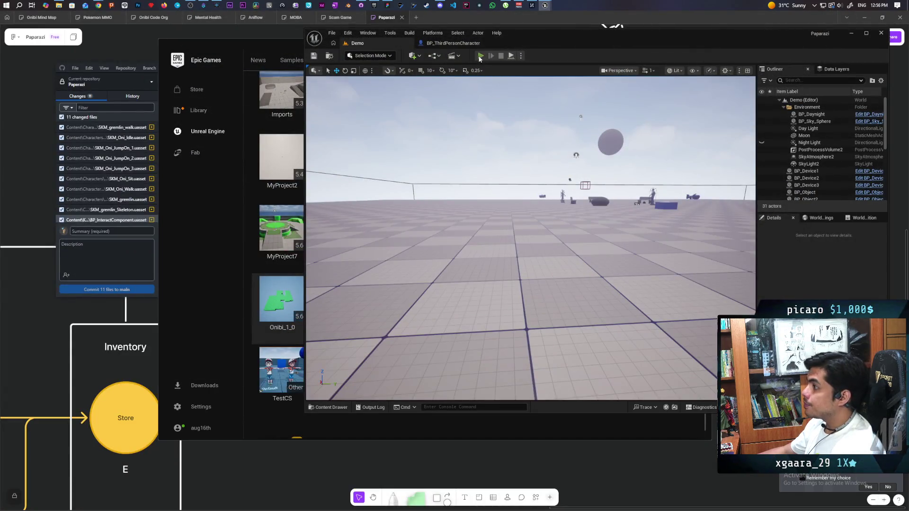
- Launch multiplayer PIE with Alt+P and piggyback the clients into one tower
key(alt+p)
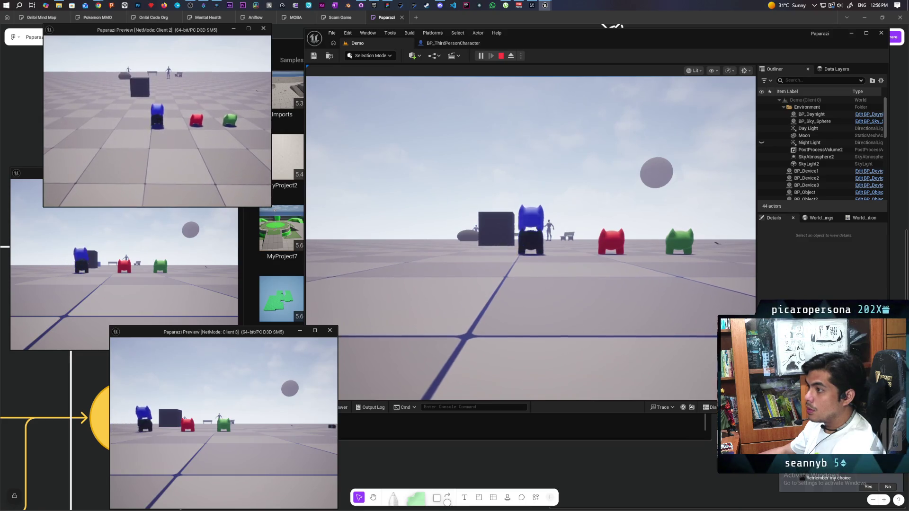
click(142, 265)
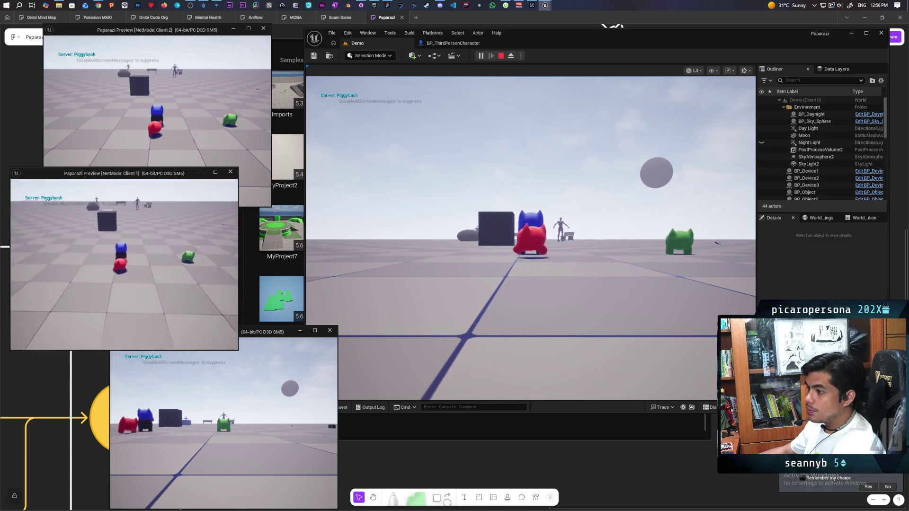
click(213, 363)
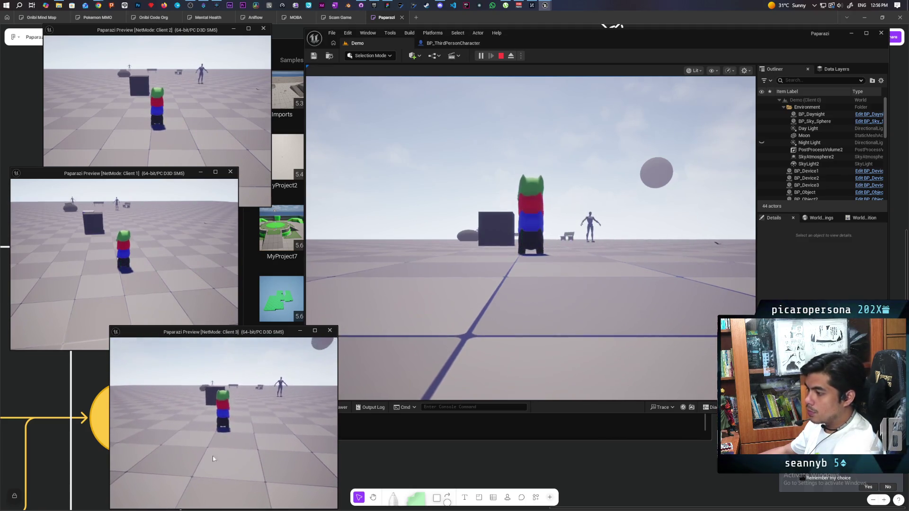
key(w)
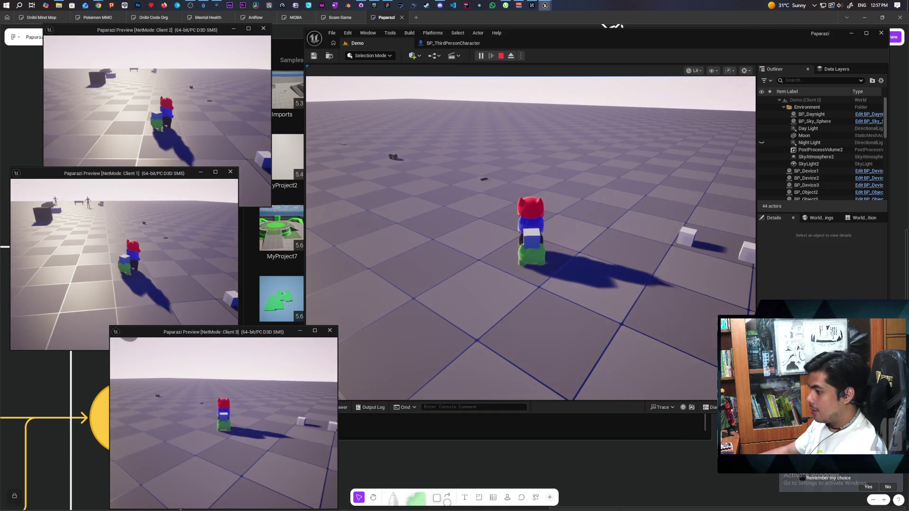
- Walk the gremlin tower past the benches toward the other players, then stop PIE with Esc
click(516, 346)
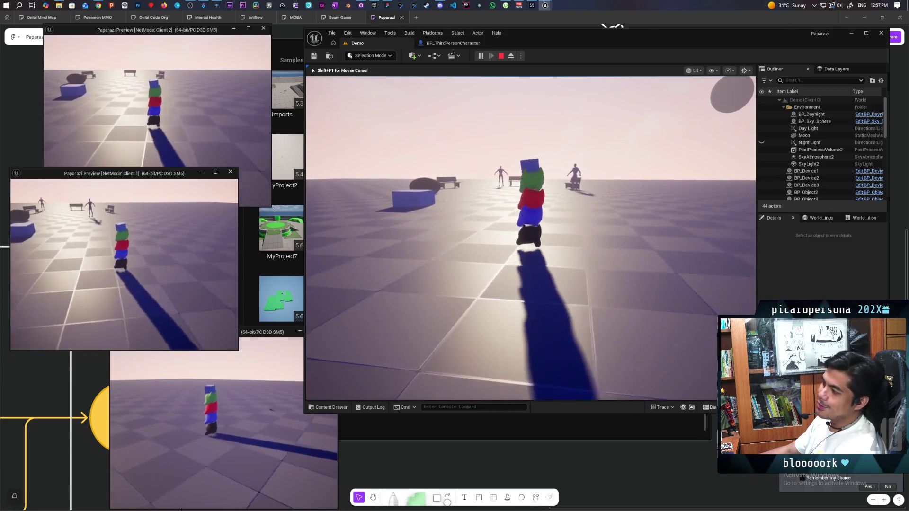
key(w)
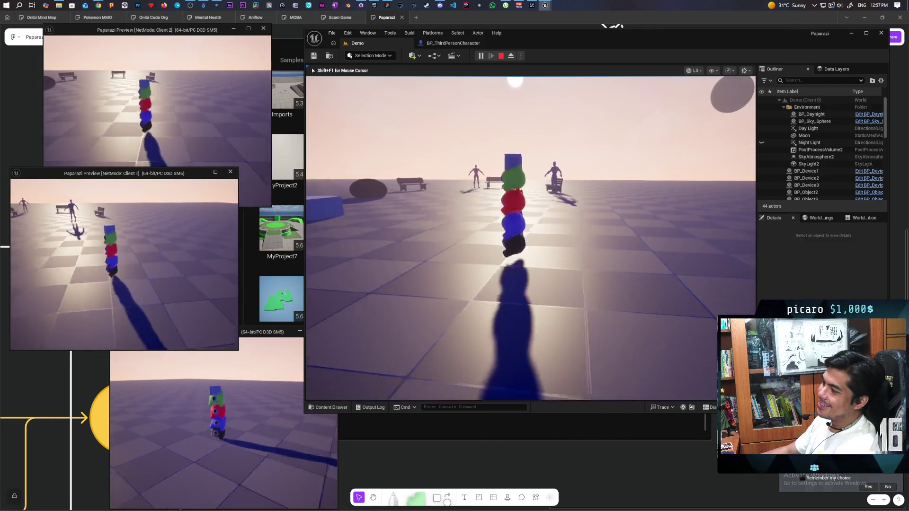
key(w)
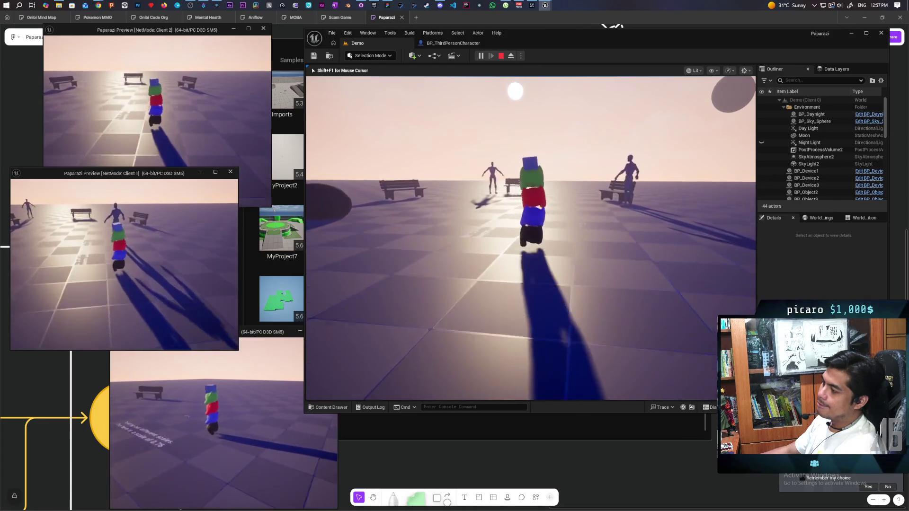
key(w)
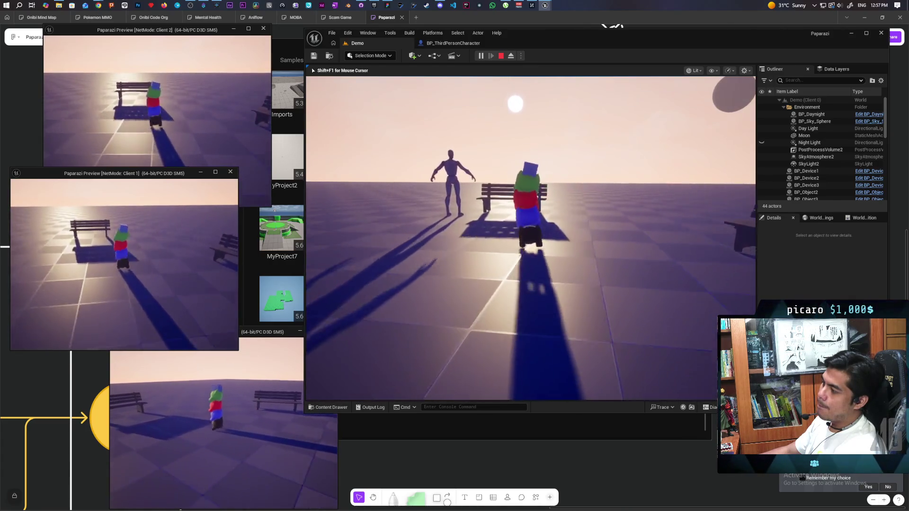
key(w)
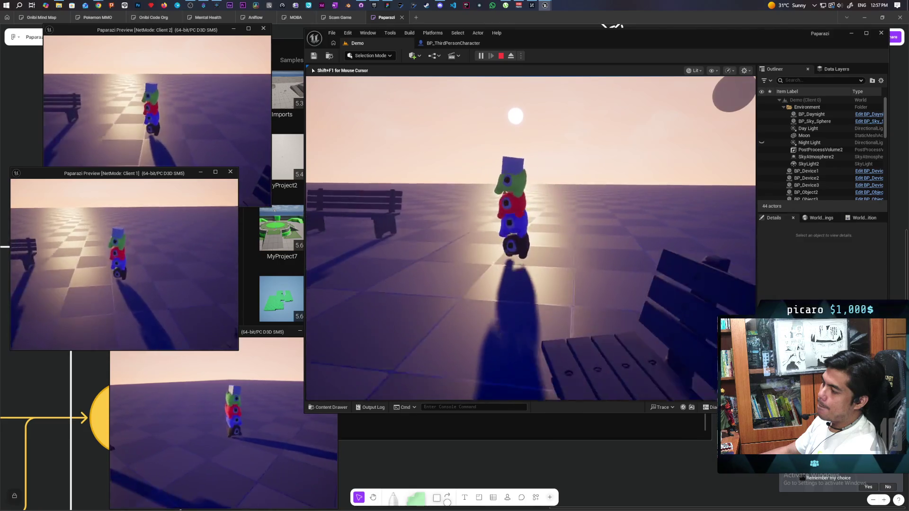
key(w)
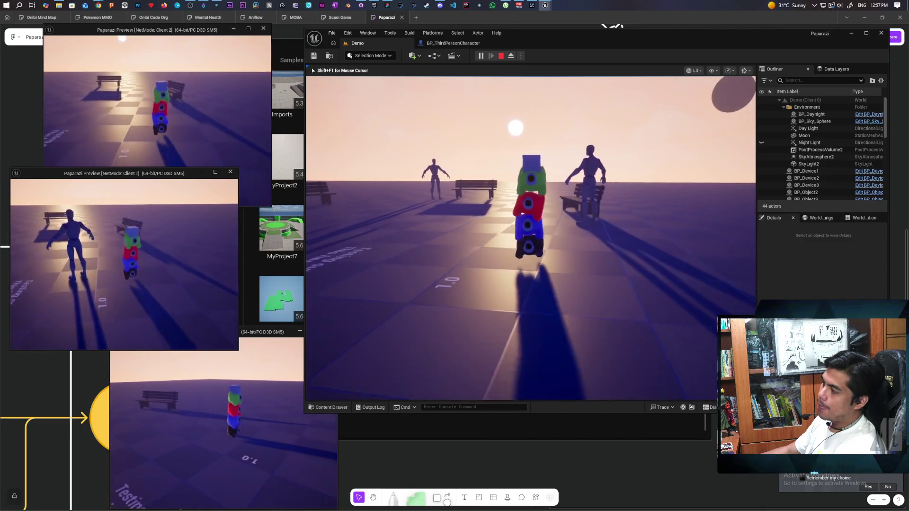
key(w)
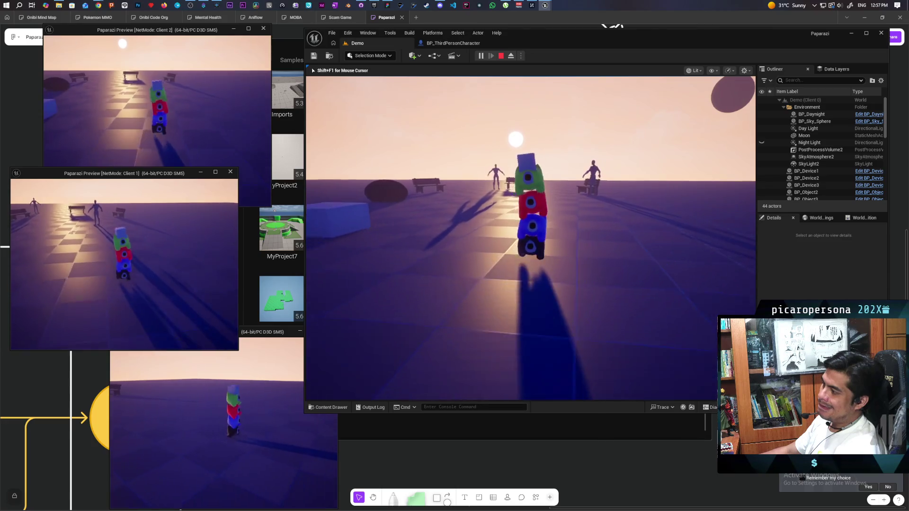
key(w)
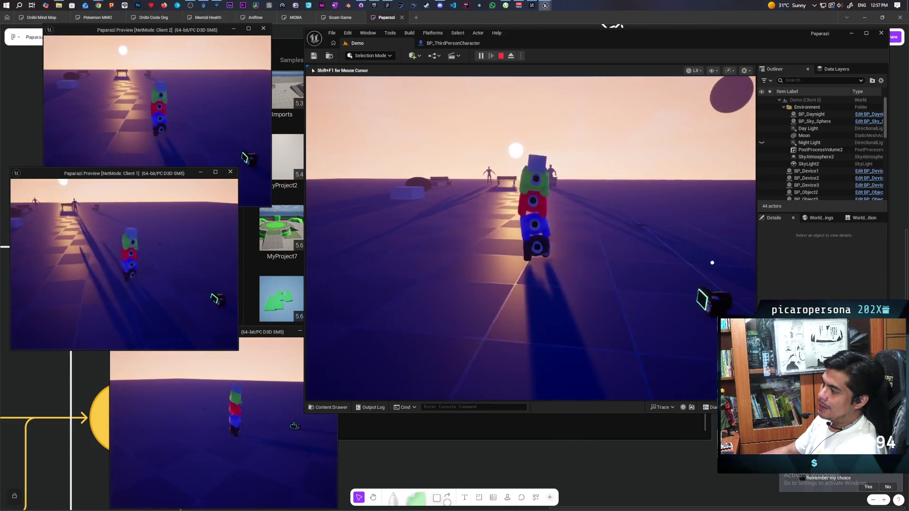
key(w)
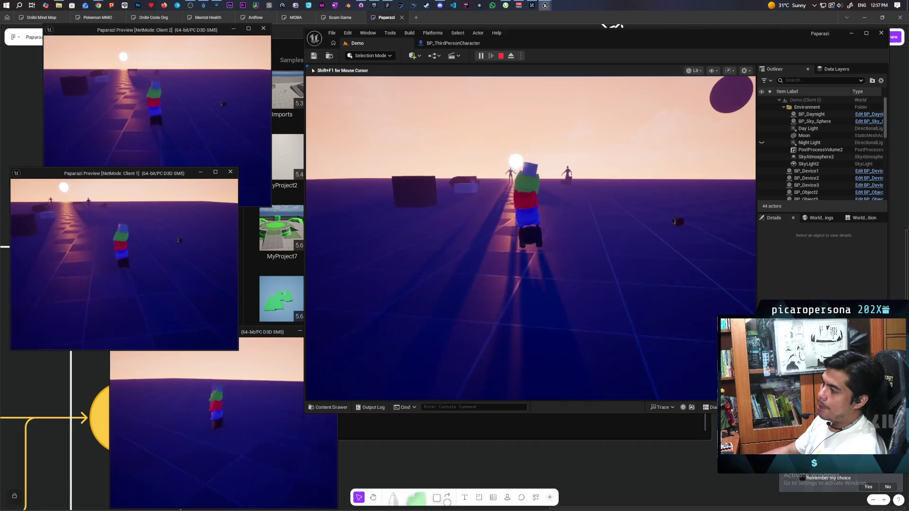
key(w)
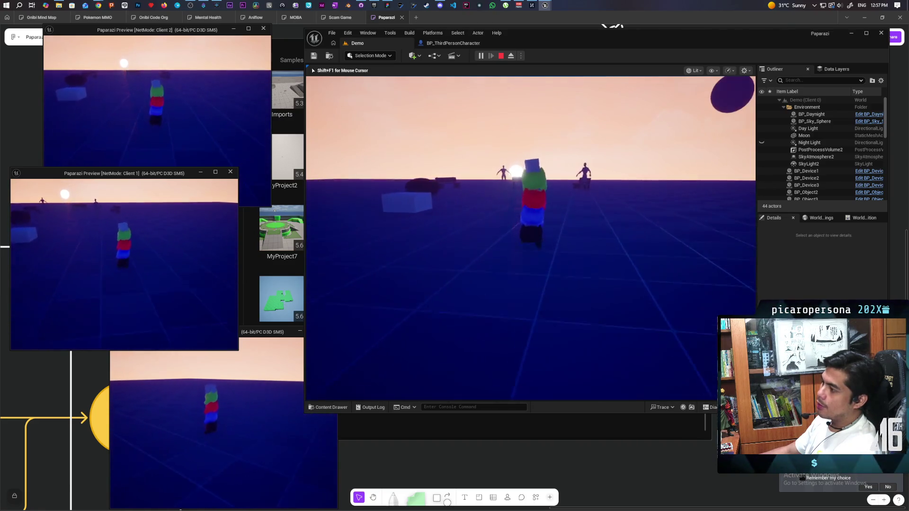
key(w)
key(w)
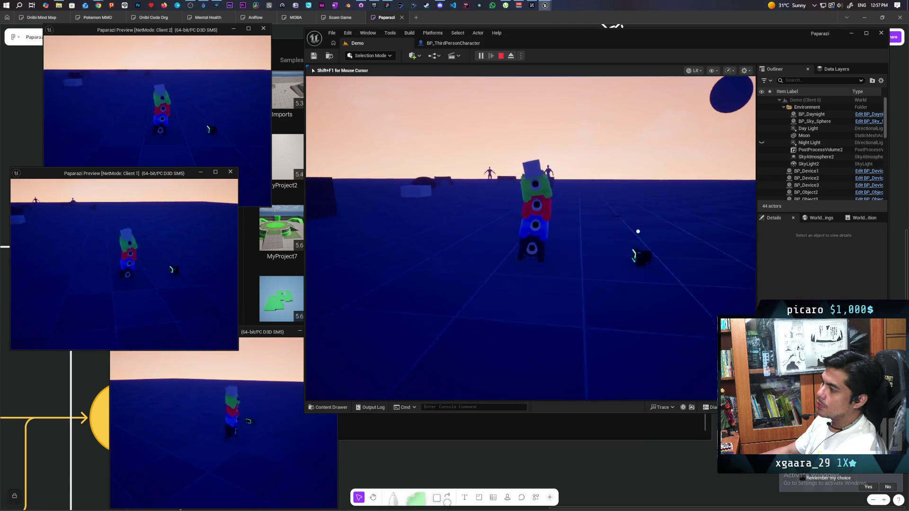
key(w)
key(w)
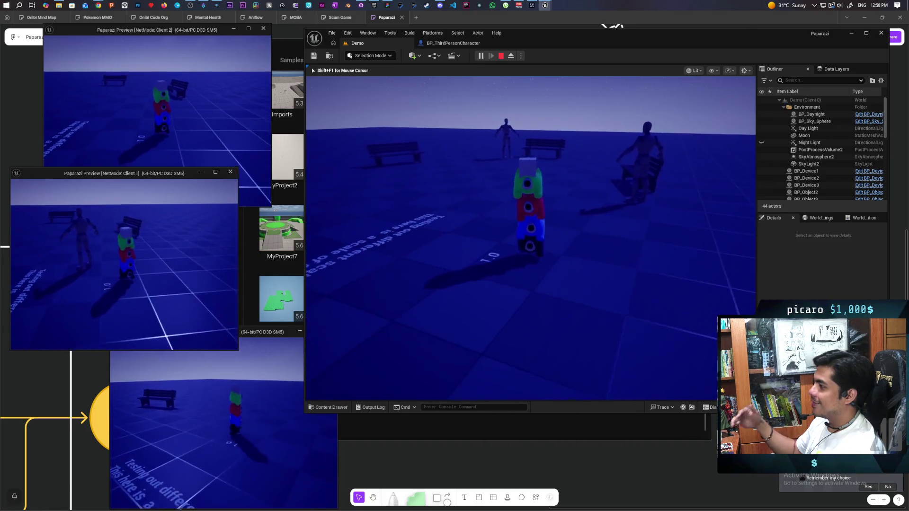
key(Escape)
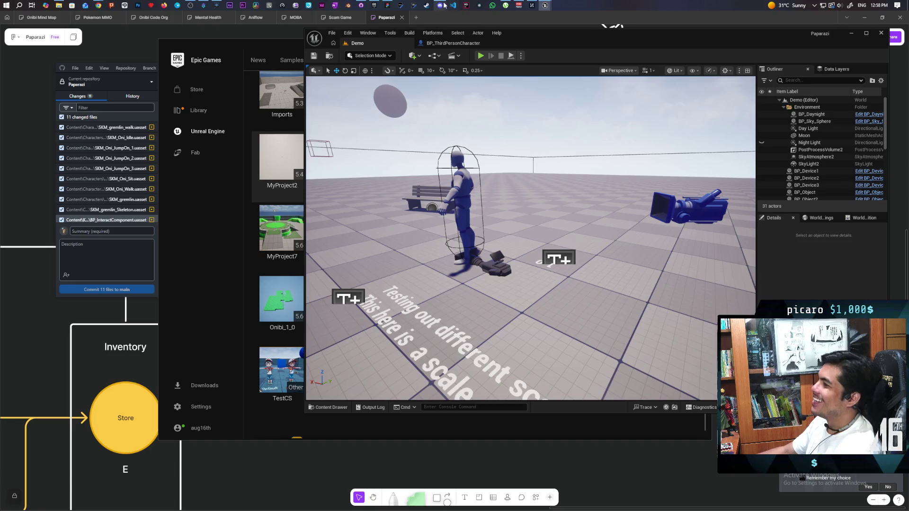
- Commit the 11 changed files to main as 'added wobbling animation' and push to origin
click(441, 5)
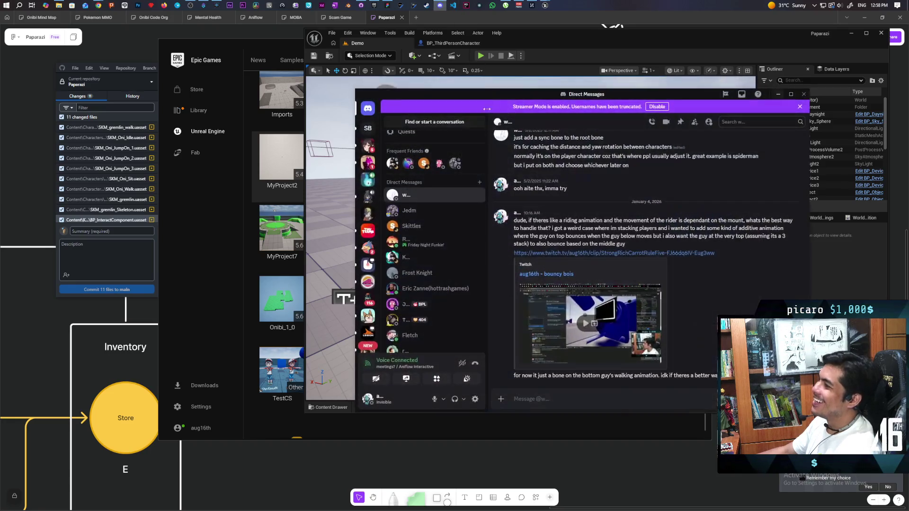
click(779, 95)
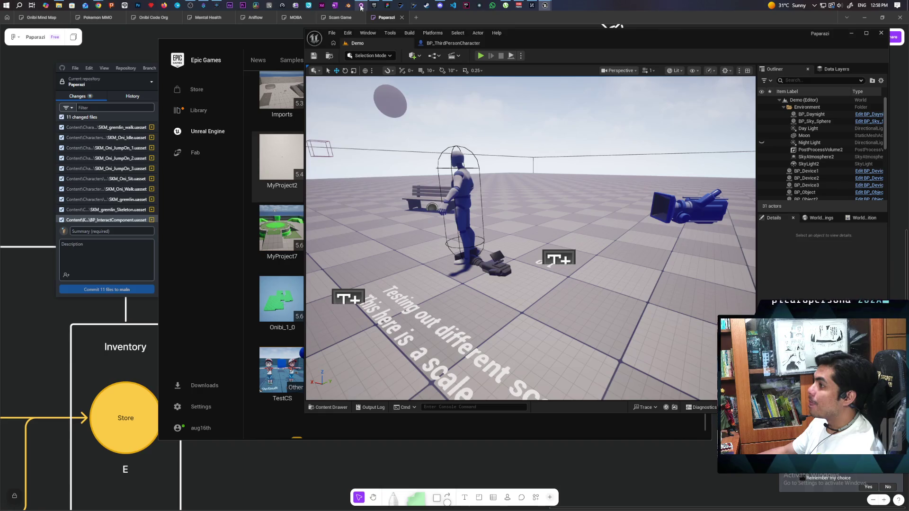
click(361, 6)
scroll(118, 198, down, 1)
text(added wobbling animation)
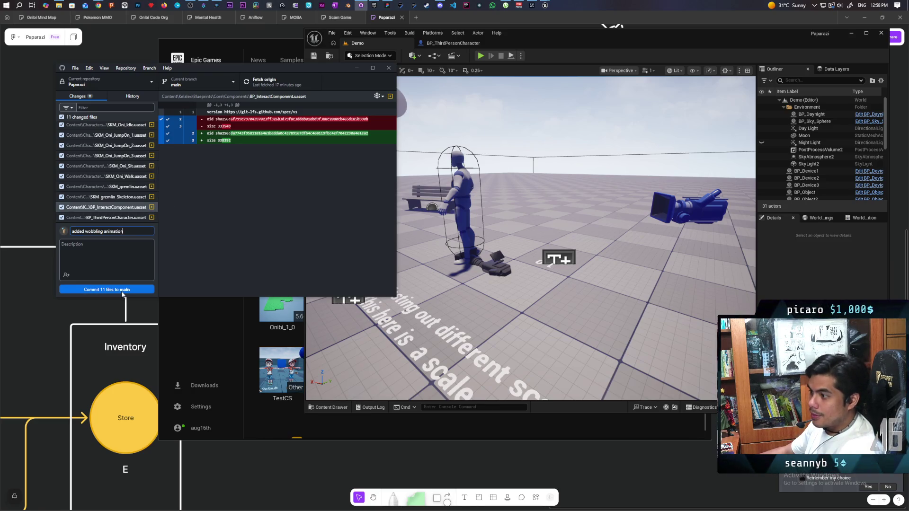
click(121, 289)
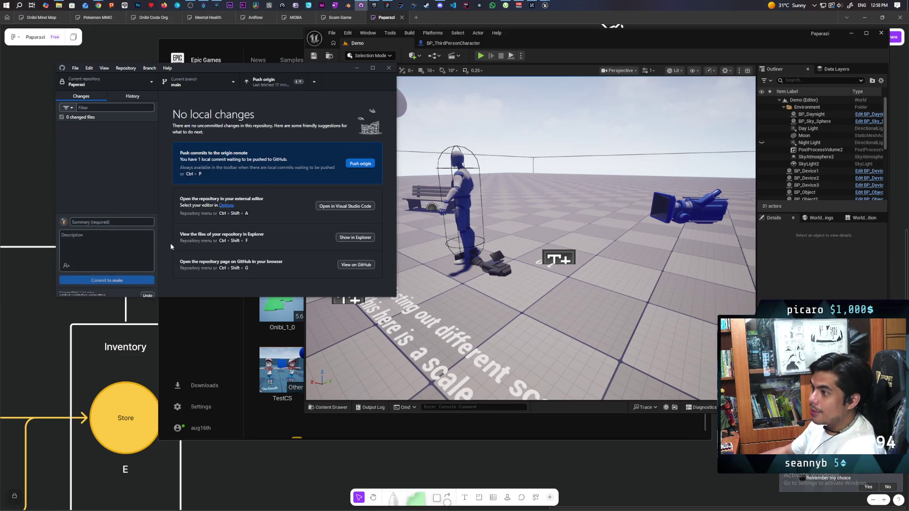
click(273, 87)
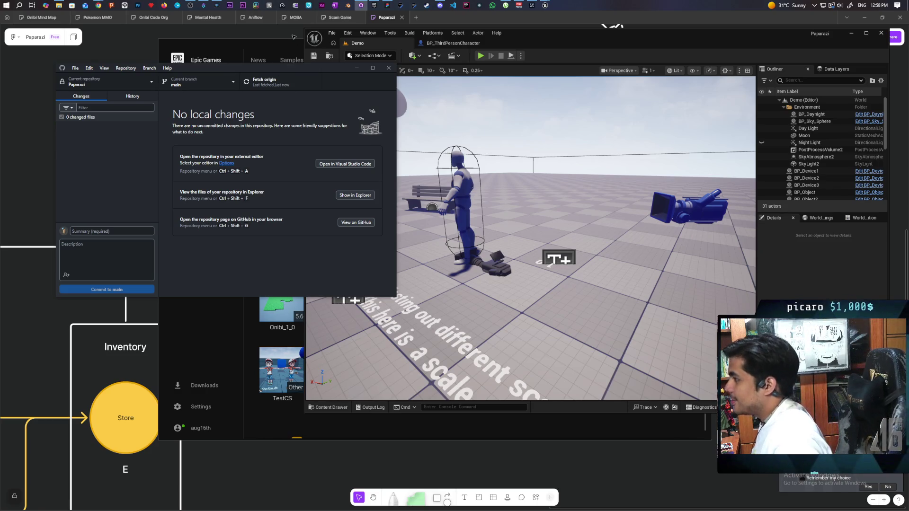
- Pause the indie studio video, maximize Chrome, and close the DuneCrawl - Gameplay tab
mouse_move(98, 5)
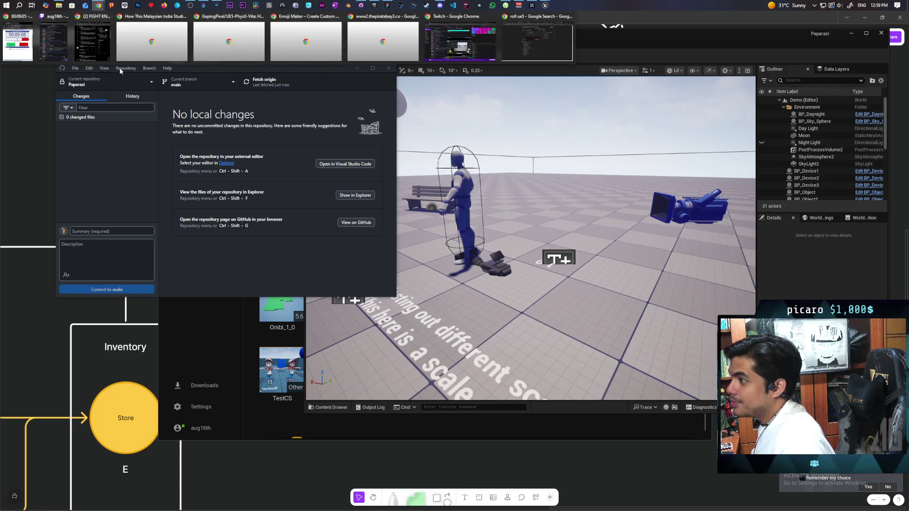
click(156, 59)
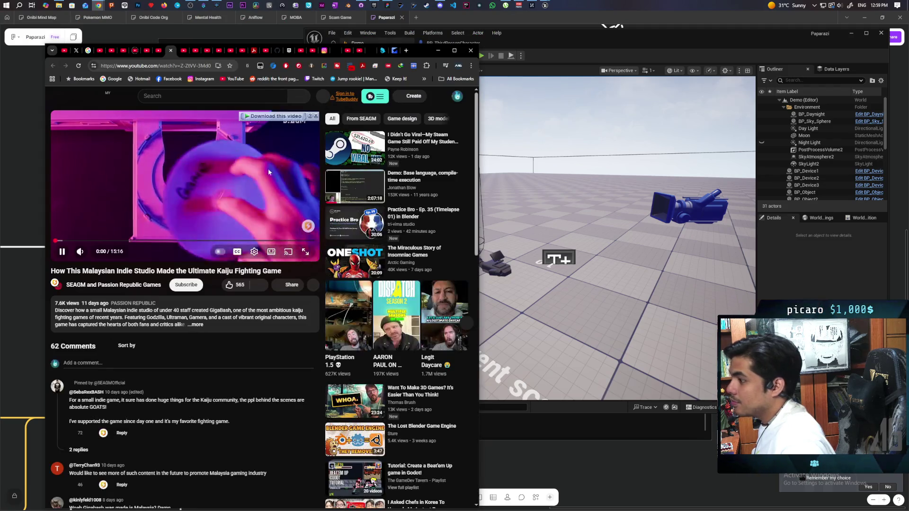
click(235, 166)
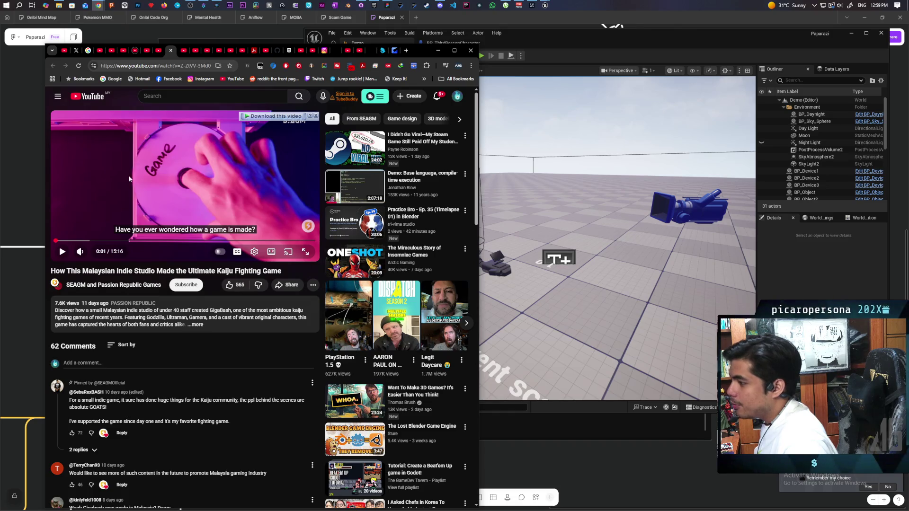
double_click(418, 50)
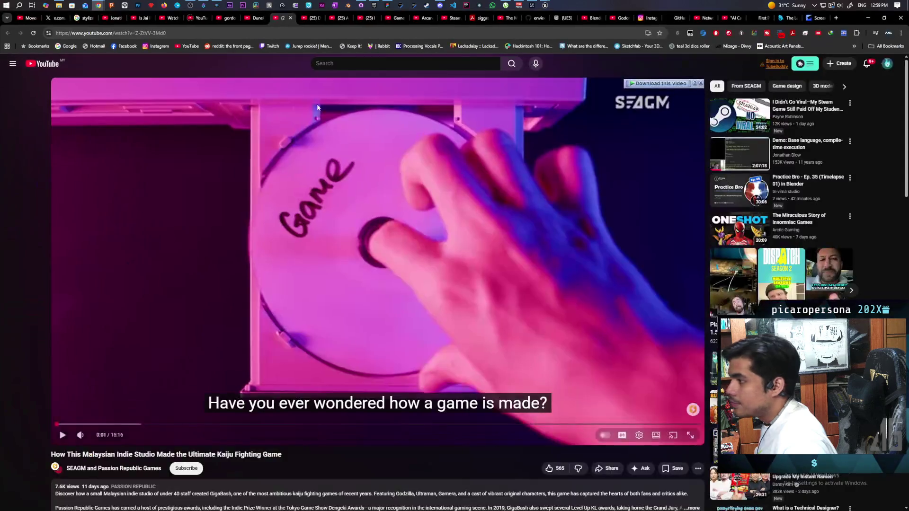
middle_click(256, 21)
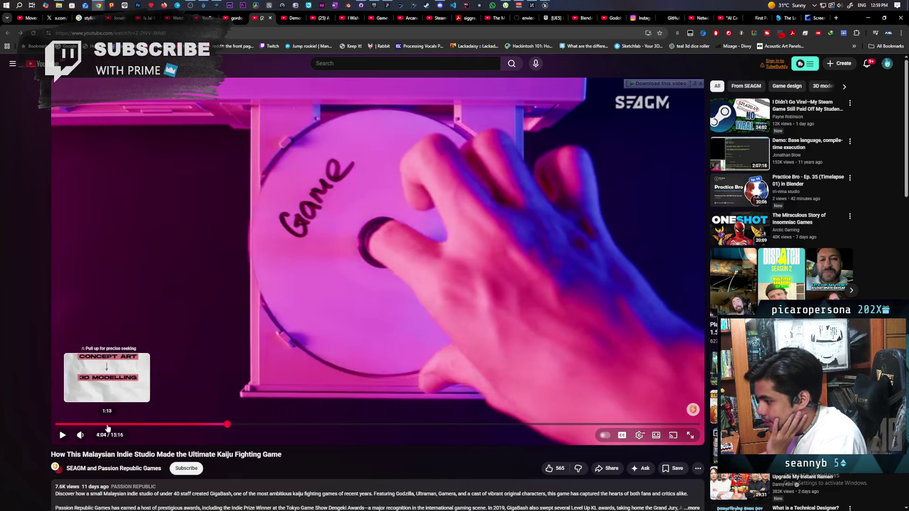
- Skim the Kaiju fighting game documentary around 4:10–4:15, then move to the Kitchen Nightmares tab
click(231, 425)
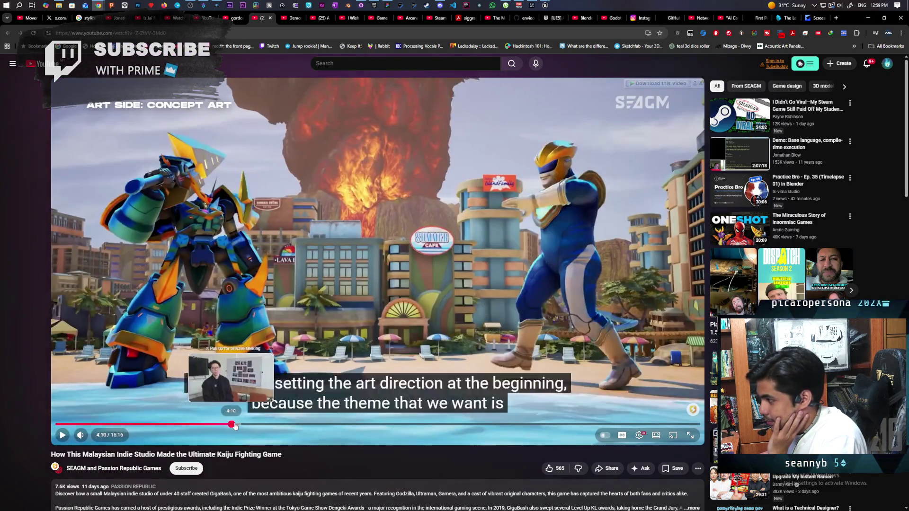
mouse_move(236, 426)
mouse_down()
mouse_move(204, 426)
mouse_move(631, 431)
mouse_move(43, 431)
mouse_up()
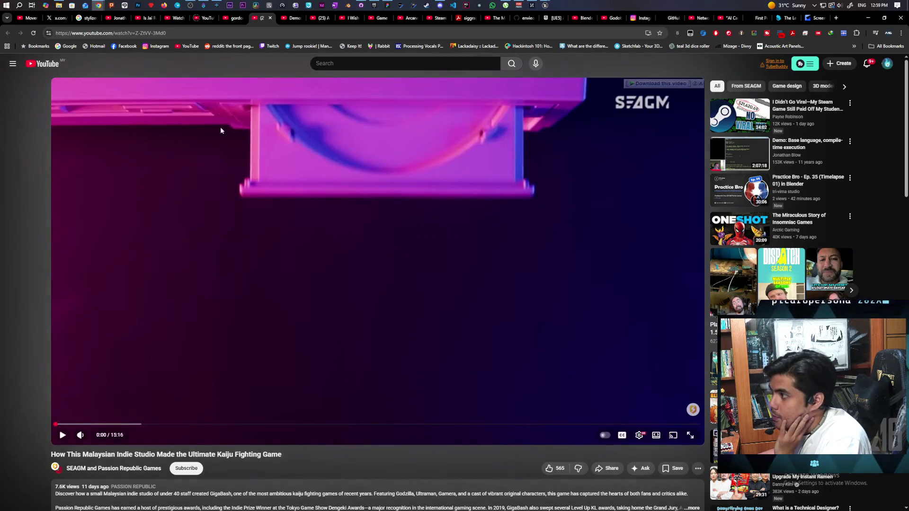
click(234, 18)
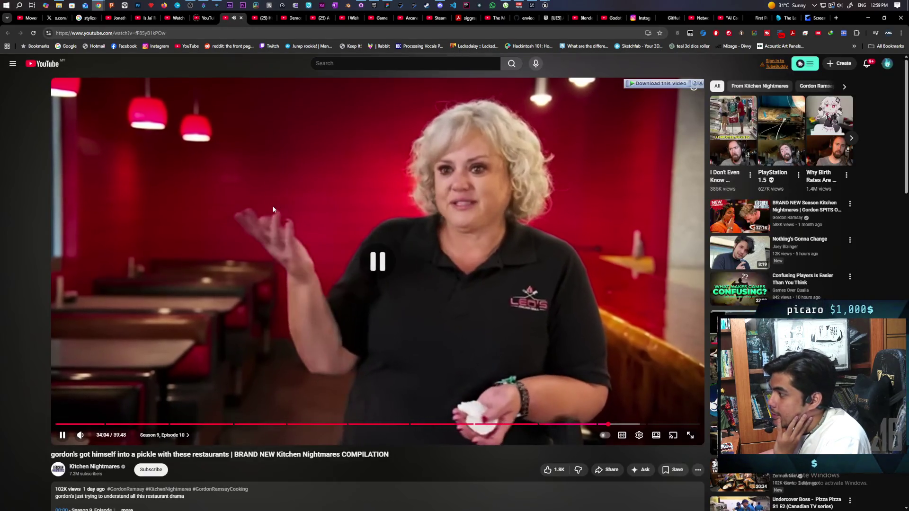
- Pause Kitchen Nightmares, then open and reload the Gordon Discovers RAW FOOD compilation
click(273, 209)
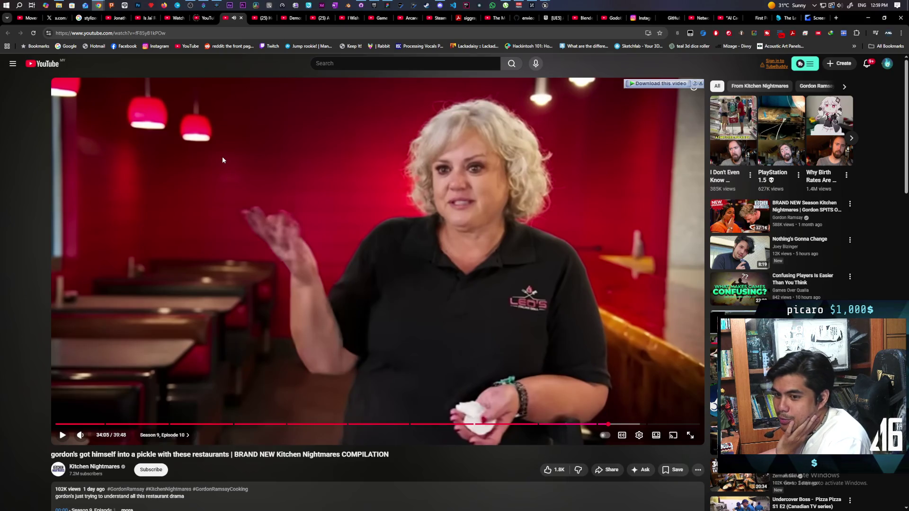
click(54, 68)
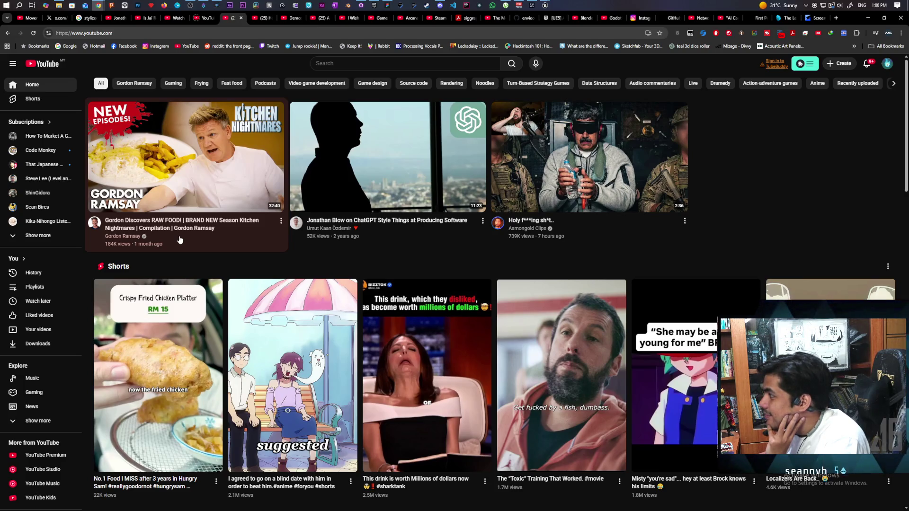
click(189, 182)
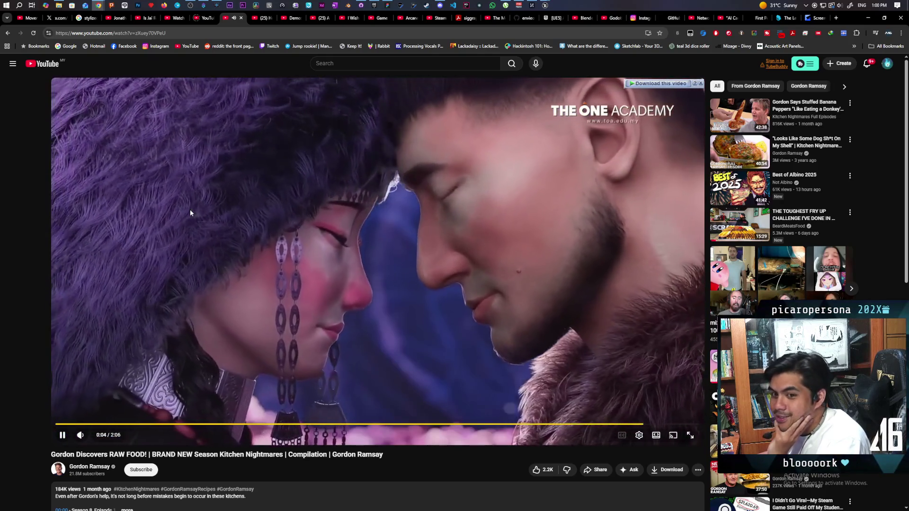
click(34, 33)
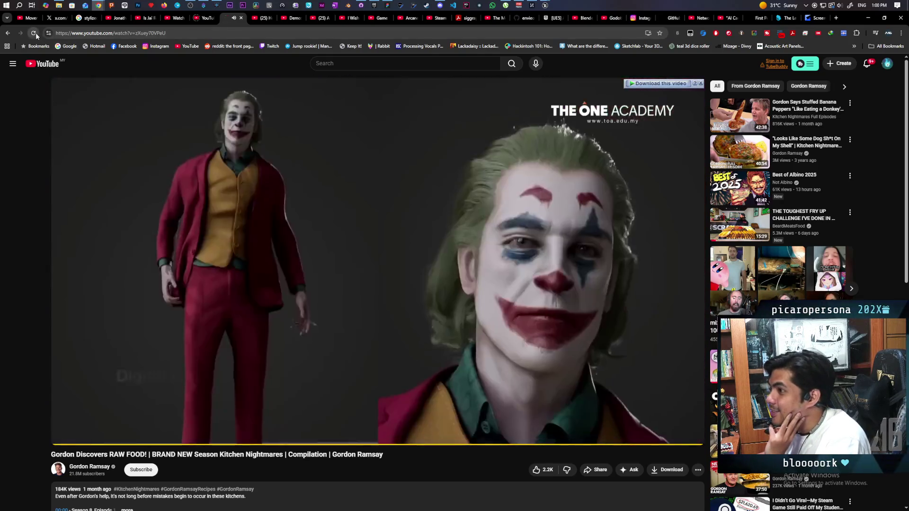
click(36, 33)
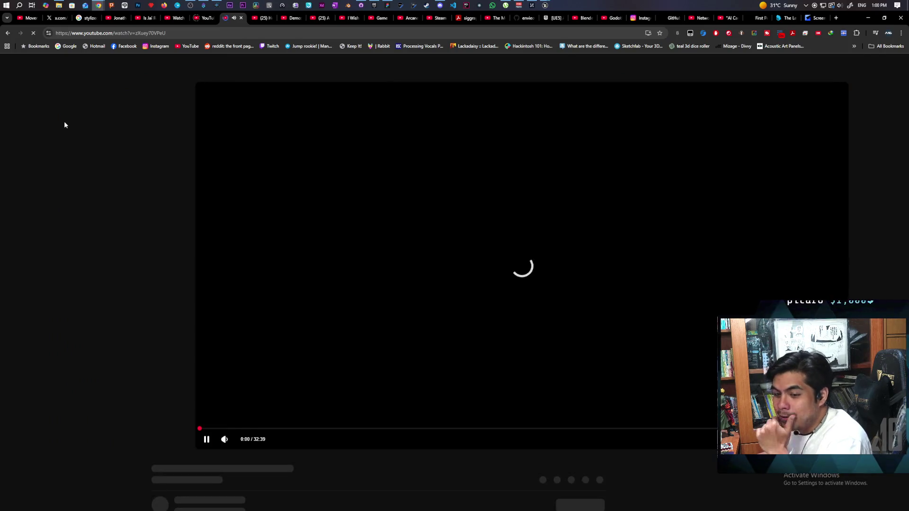
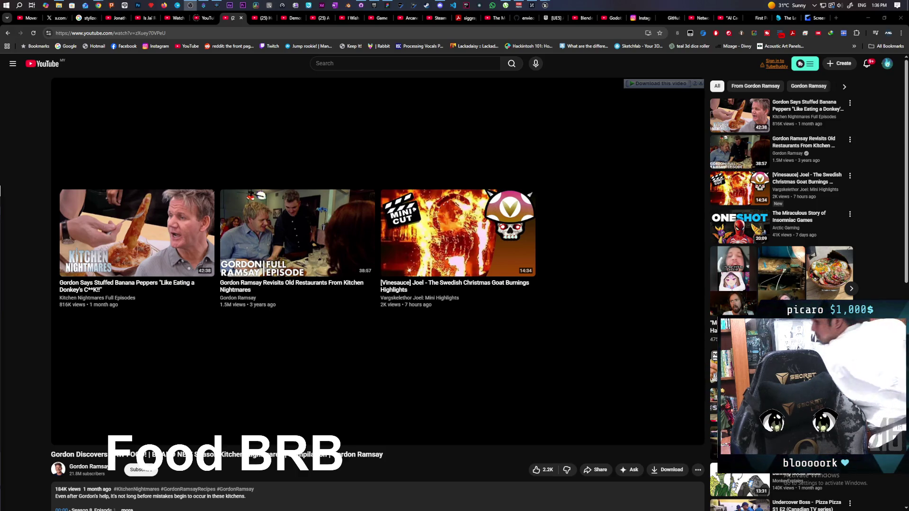
- Start the Kitchen Nightmares stuffed banana peppers video, pause it, and minimize the browser
click(155, 262)
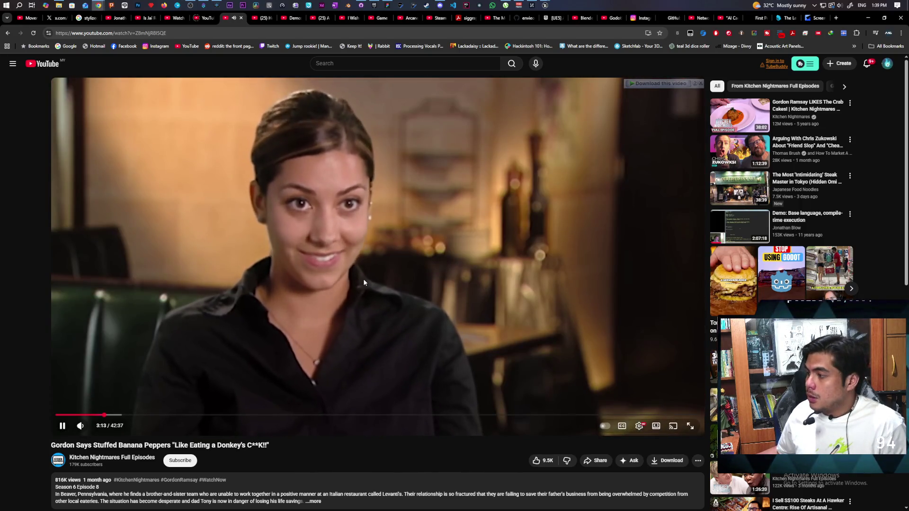
click(472, 158)
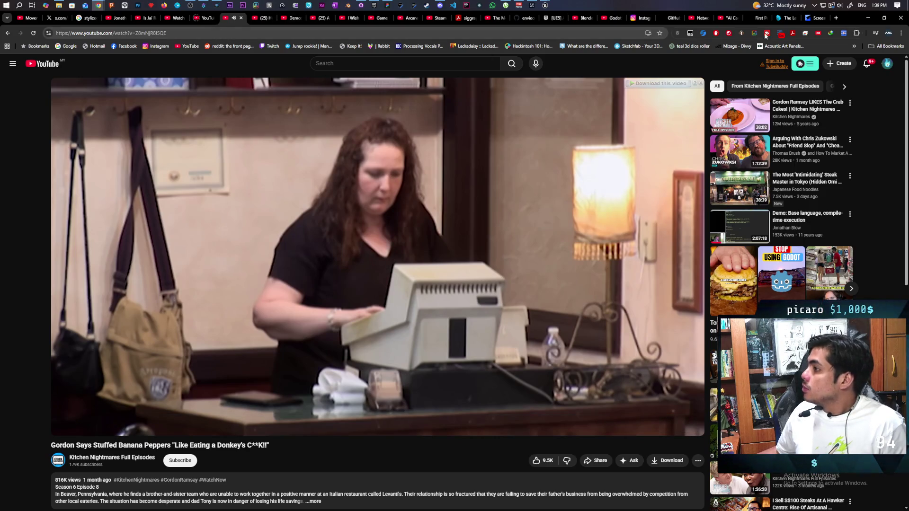
click(866, 21)
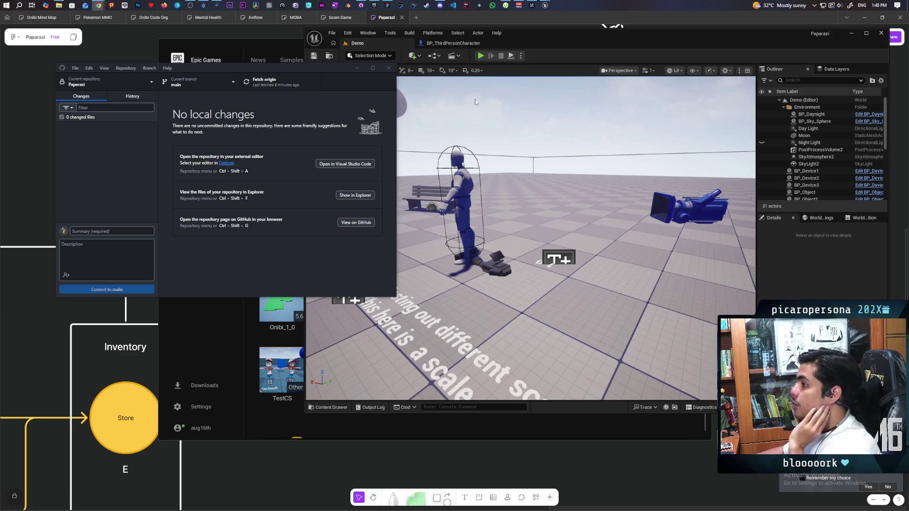
- Dismiss Discord's inactivity notice, join the meetings? voice channel on Aniflow Interactive, then hide Discord
click(437, 7)
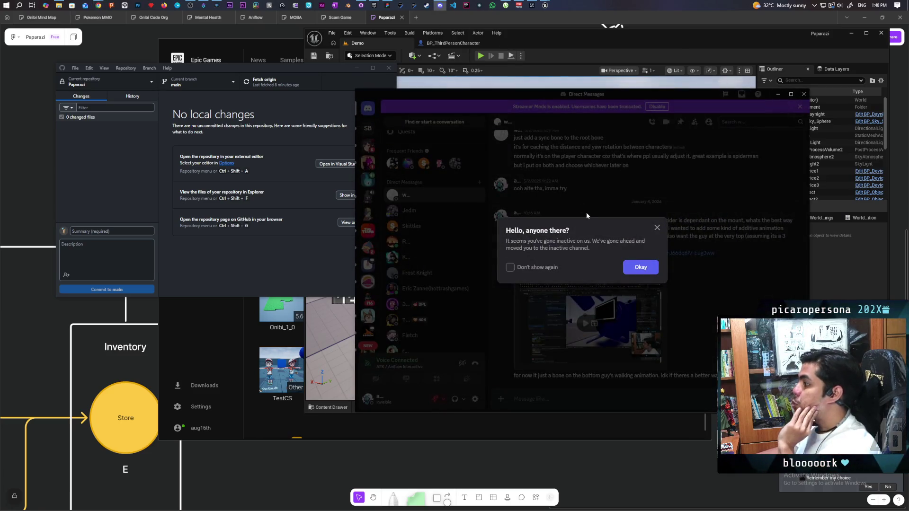
click(587, 212)
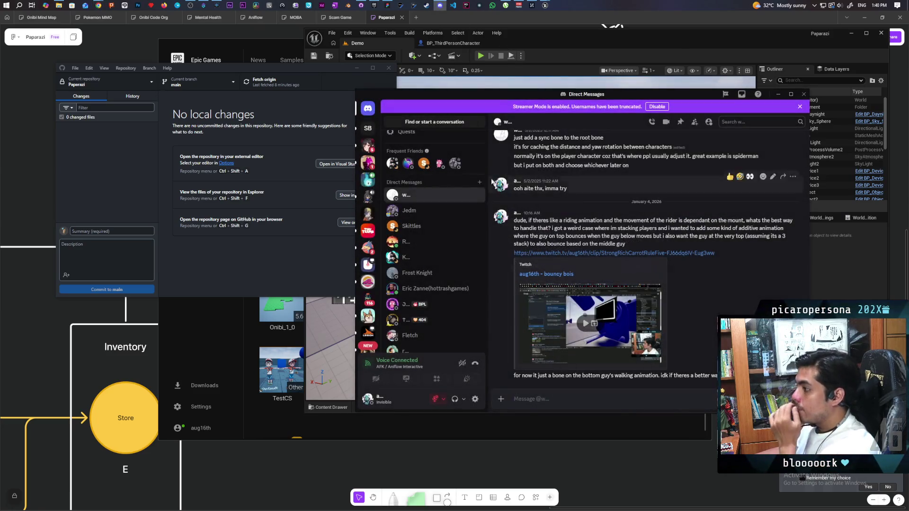
click(368, 179)
scroll(439, 289, down, 5)
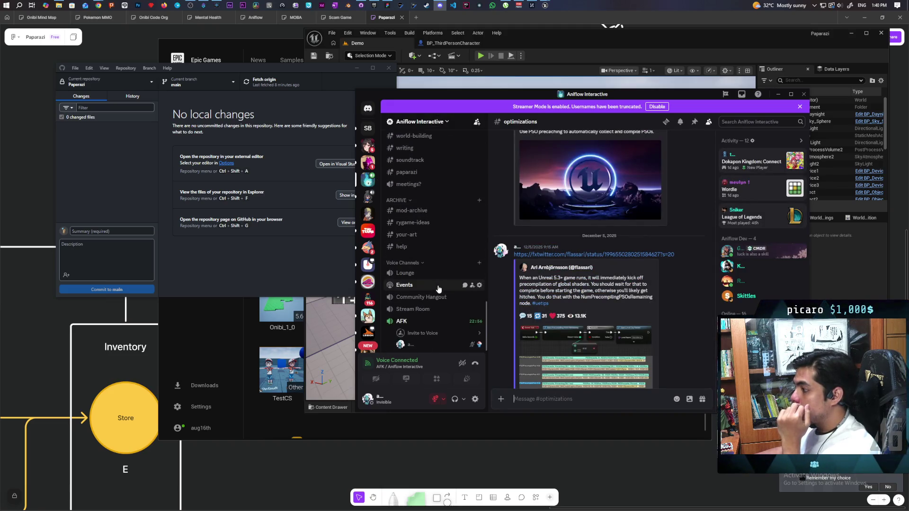
scroll(440, 303, up, 5)
click(442, 325)
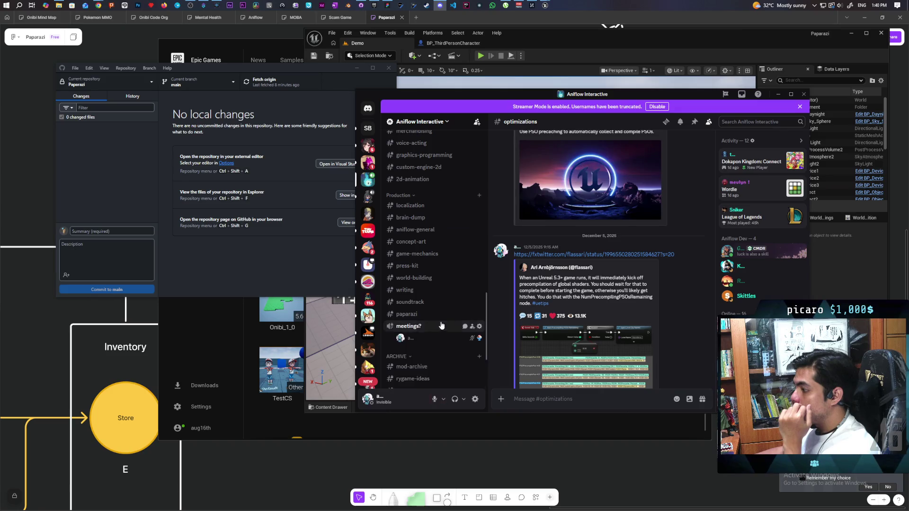
click(777, 95)
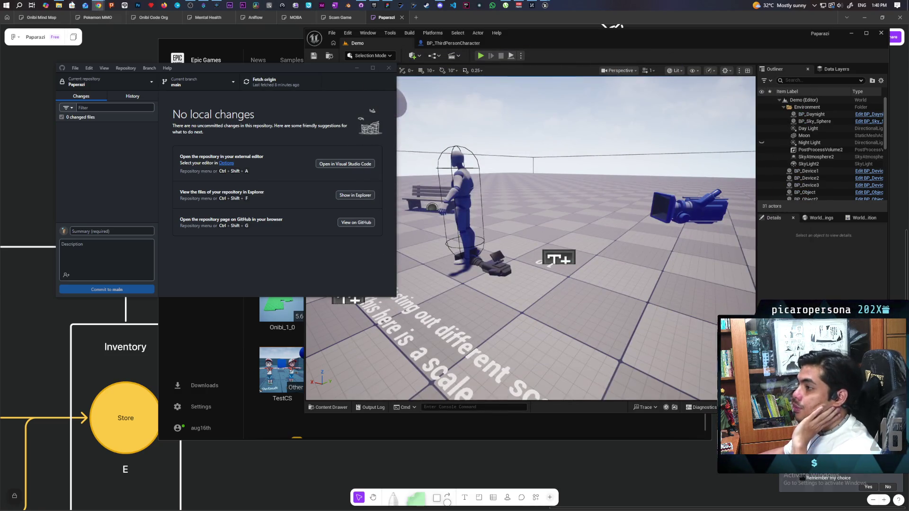
- Bring the Unreal editor forward, run a quick Play test, and stop it with Esc
click(616, 39)
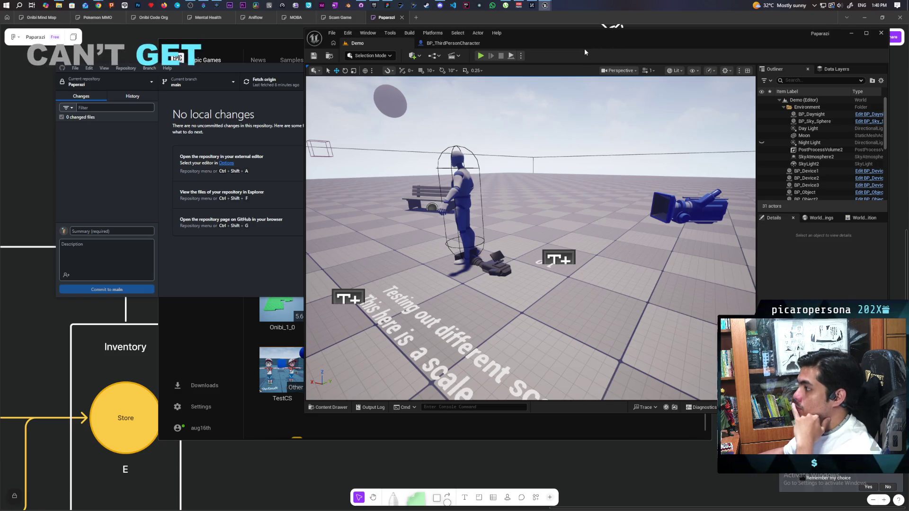
click(480, 56)
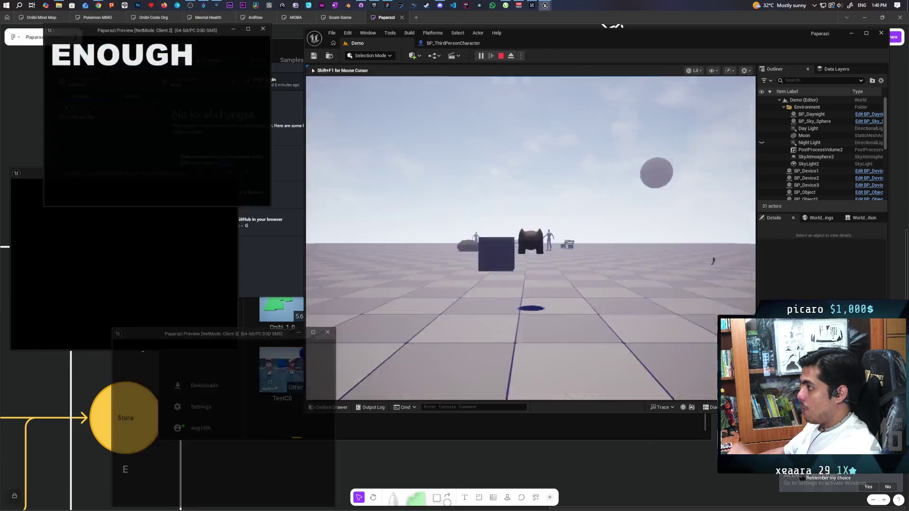
key(Escape)
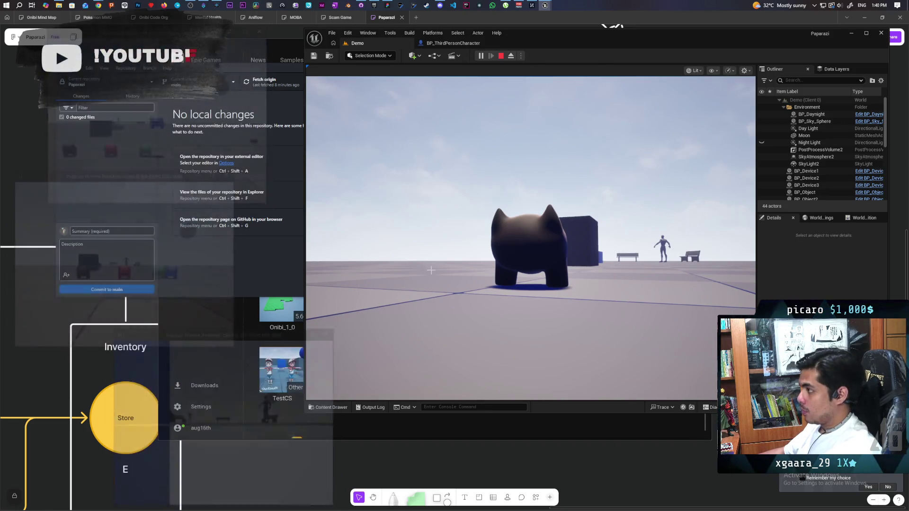
- Relaunch the level with Alt+P as a three-client session showing green, blue and red characters
click(362, 5)
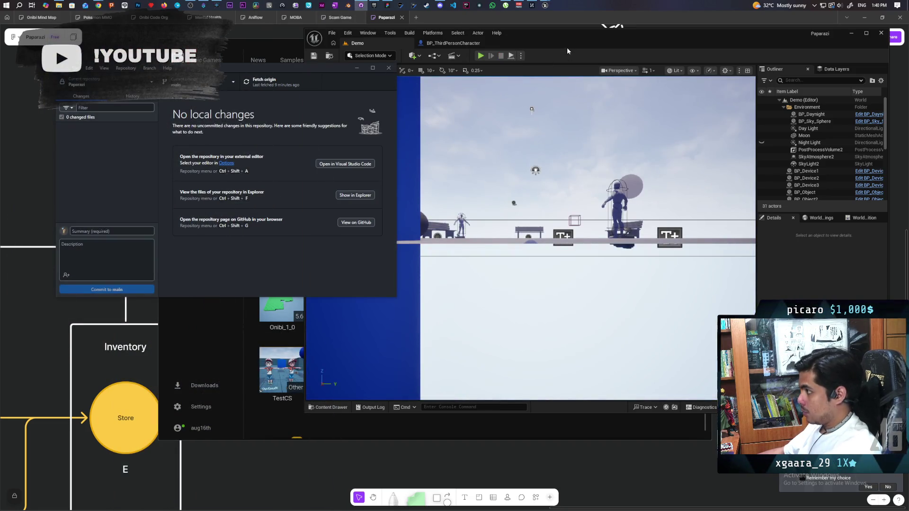
click(490, 52)
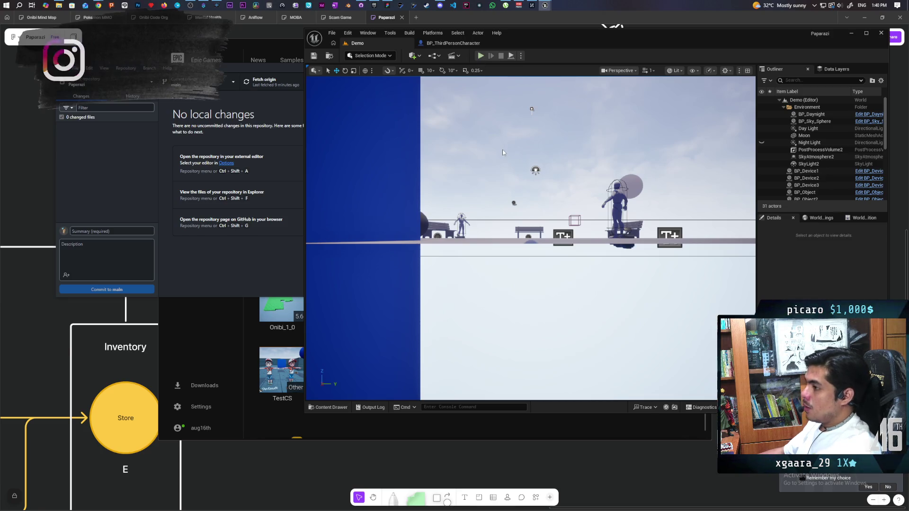
key(alt+p)
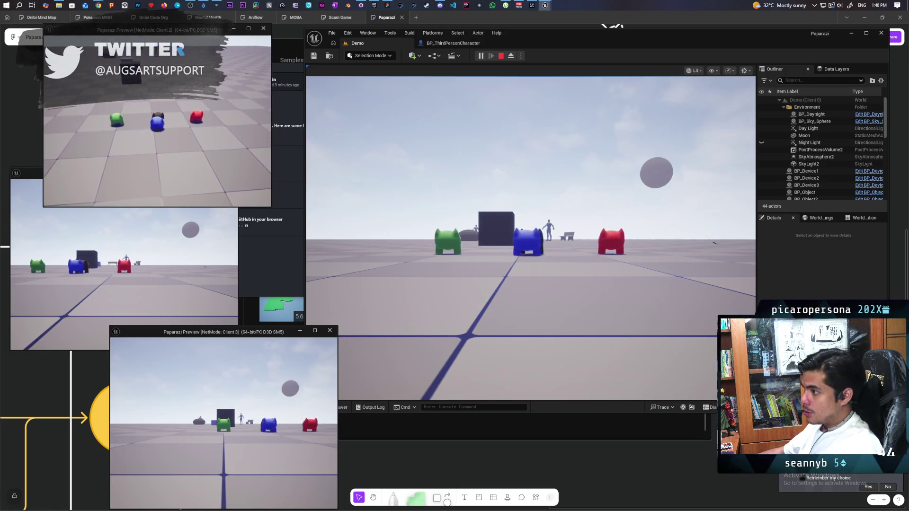
key(alt+Tab)
- Stack the red character onto blue, then the green one on top, across the client windows
key(e)
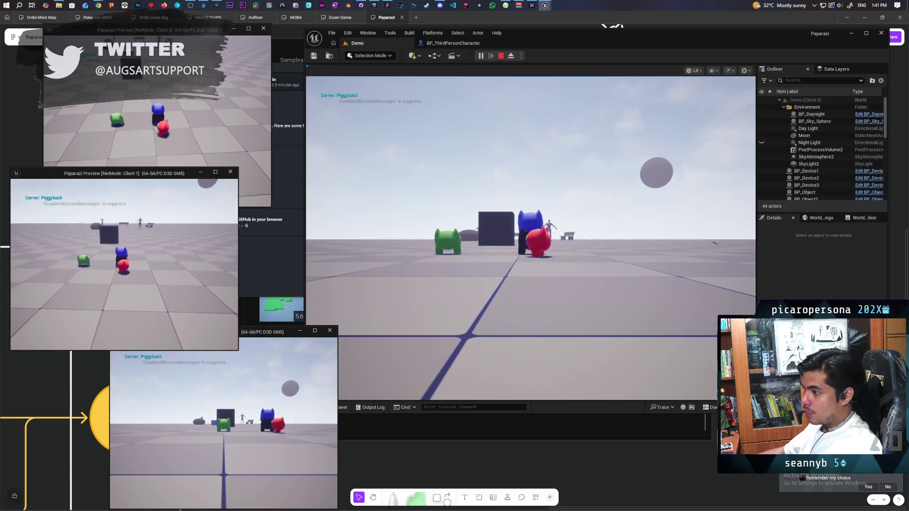
key(e)
key(alt+Tab)
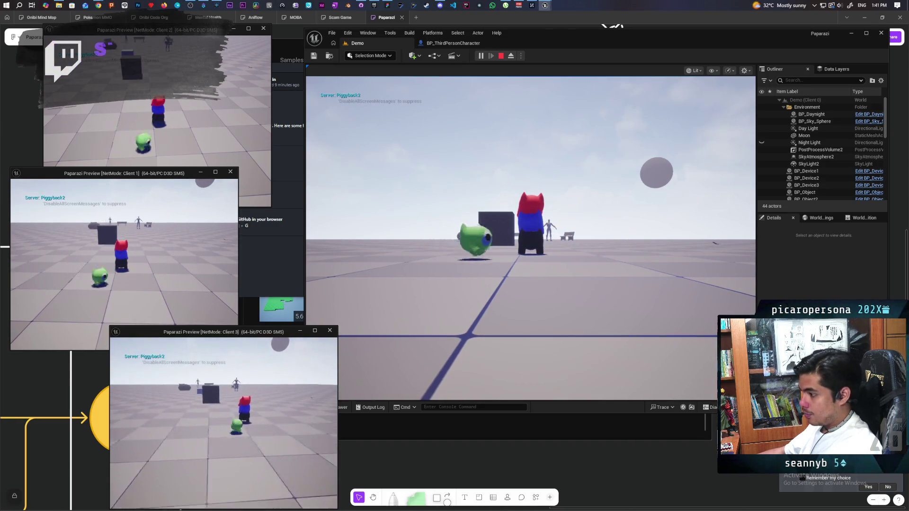
key(e)
key(alt+Tab)
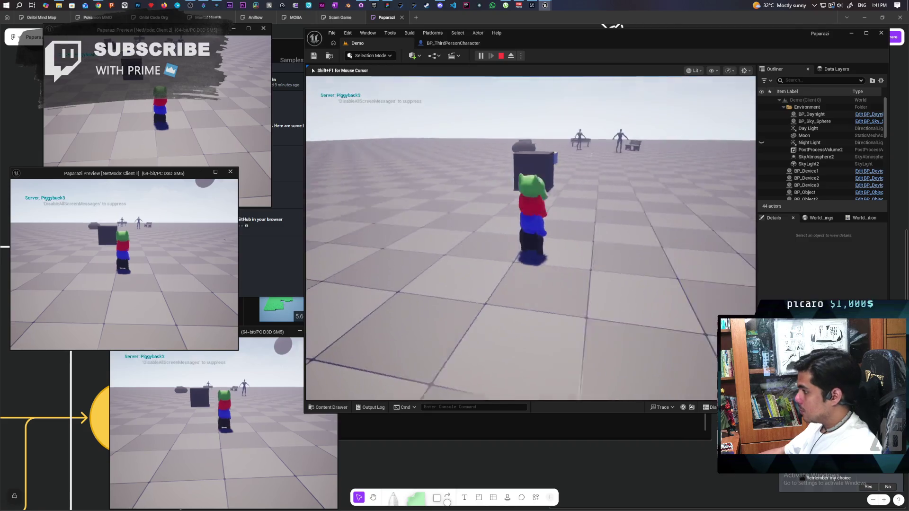
- Walk the character stack forward past the boxes and benches to the standing figures
key(w)
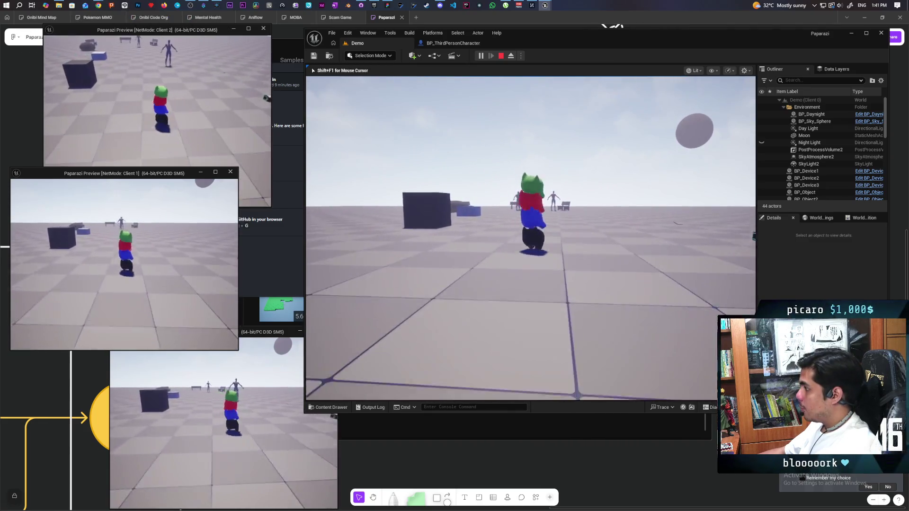
key(w)
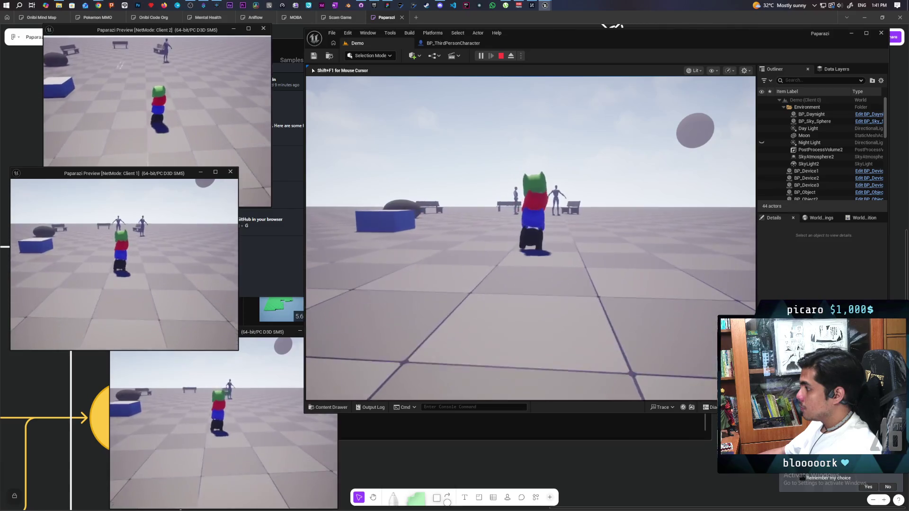
key(w)
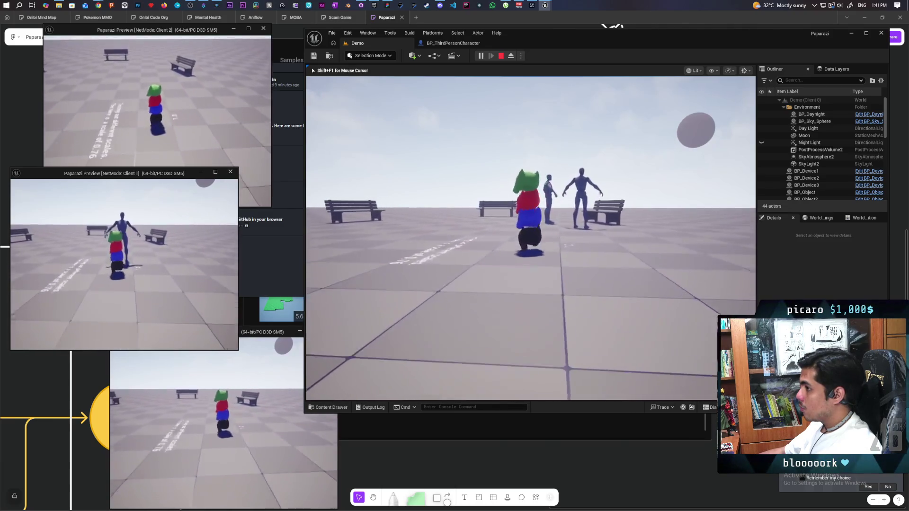
key(w)
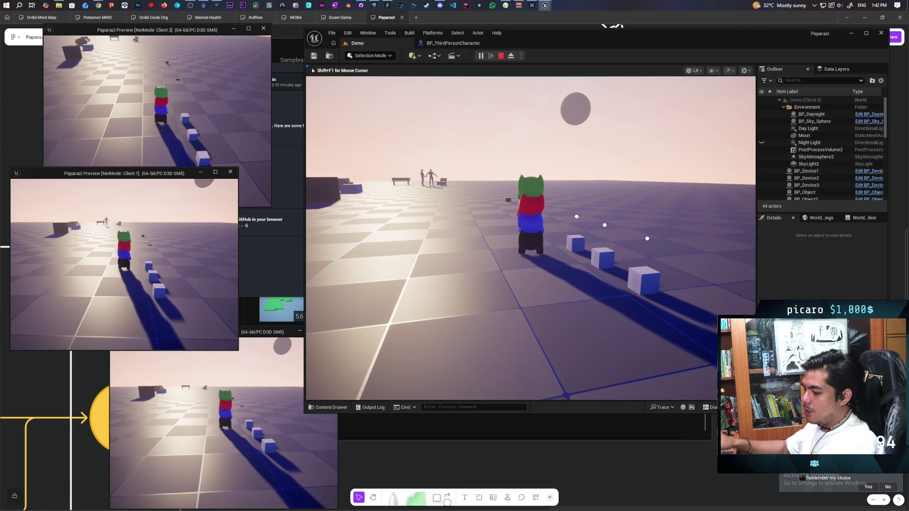
- Steer the character stack across the floor while daylight fades into night
key(w)
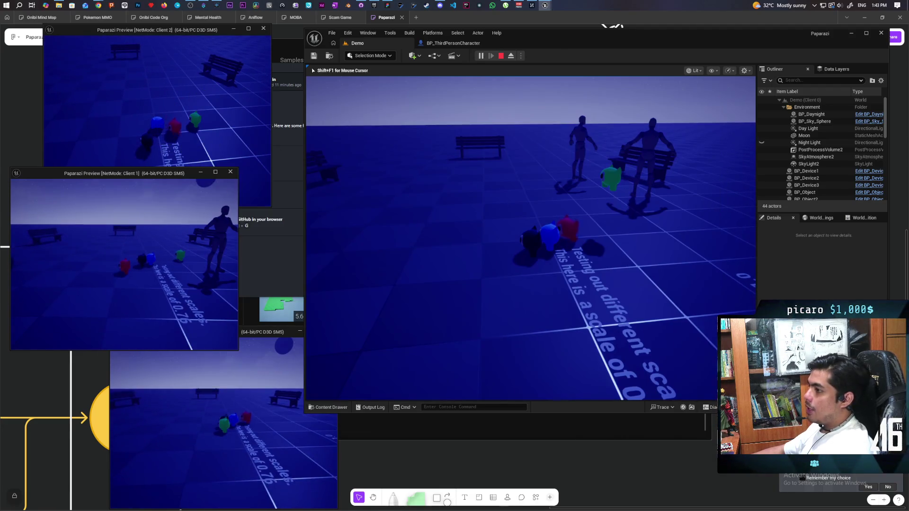
- Take control of the game view, trigger the piggyback action, and cycle between client windows
click(331, 142)
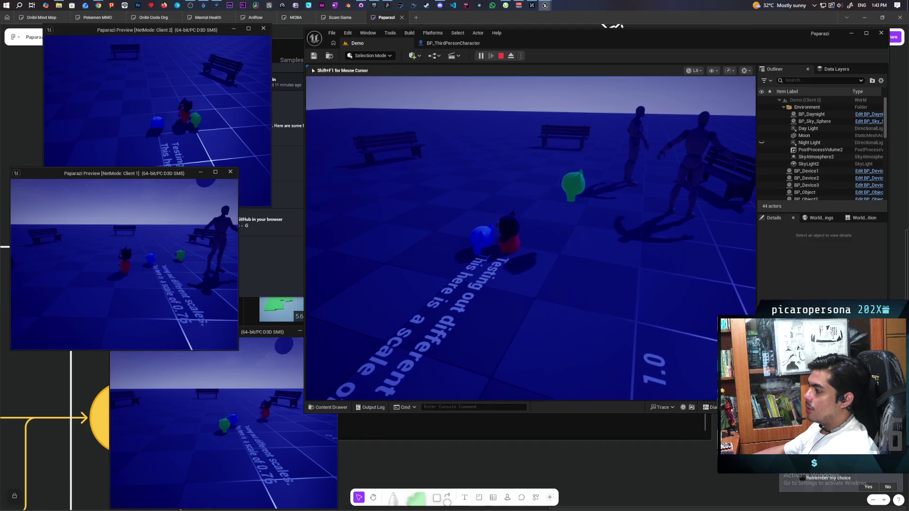
key(e)
key(alt+Tab)
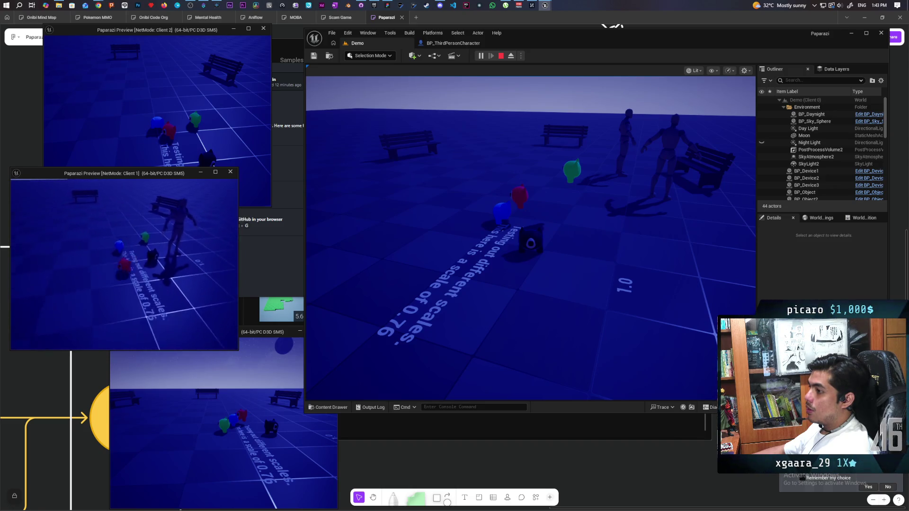
key(alt+Tab)
- Walk past the floor text and dark cube to the small white cubes until 'F Item' appears
key(w)
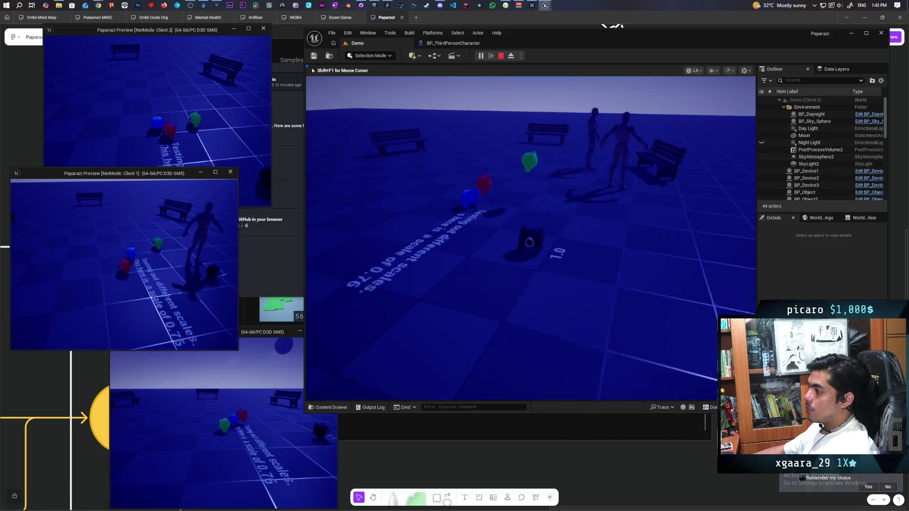
key(w)
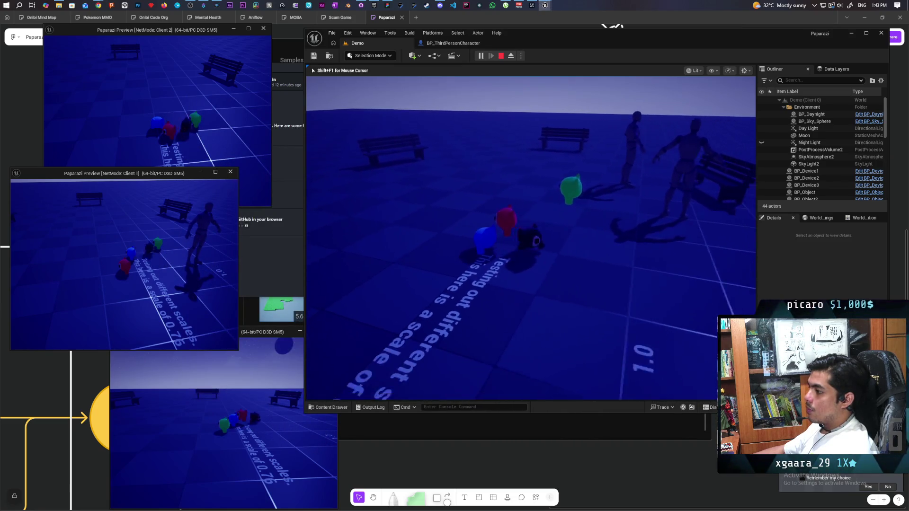
key(w)
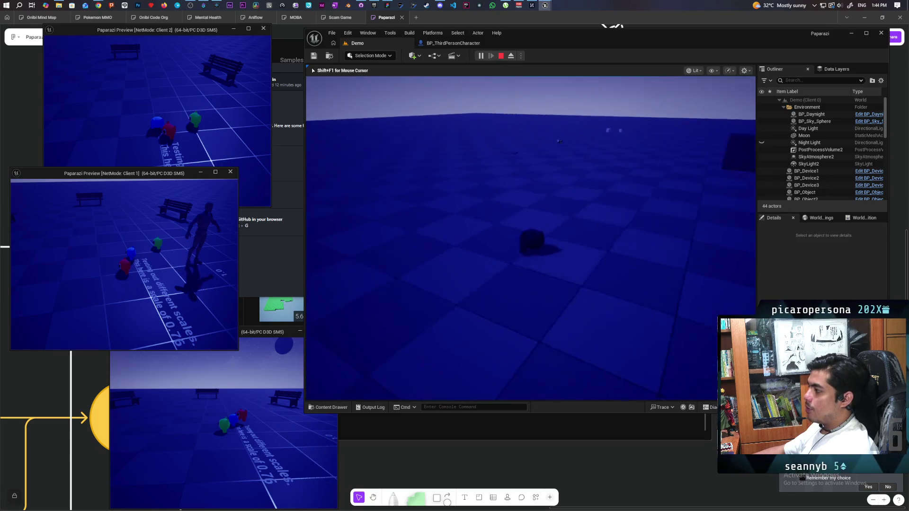
key(w)
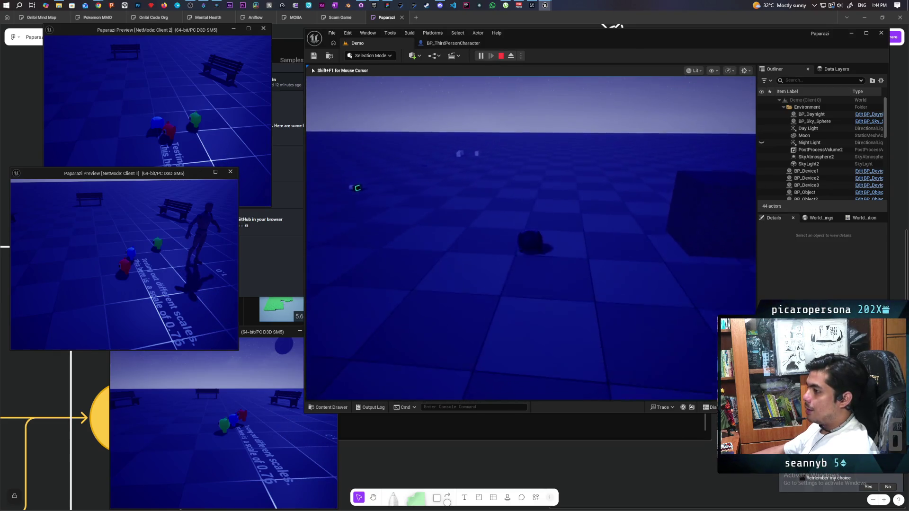
key(w)
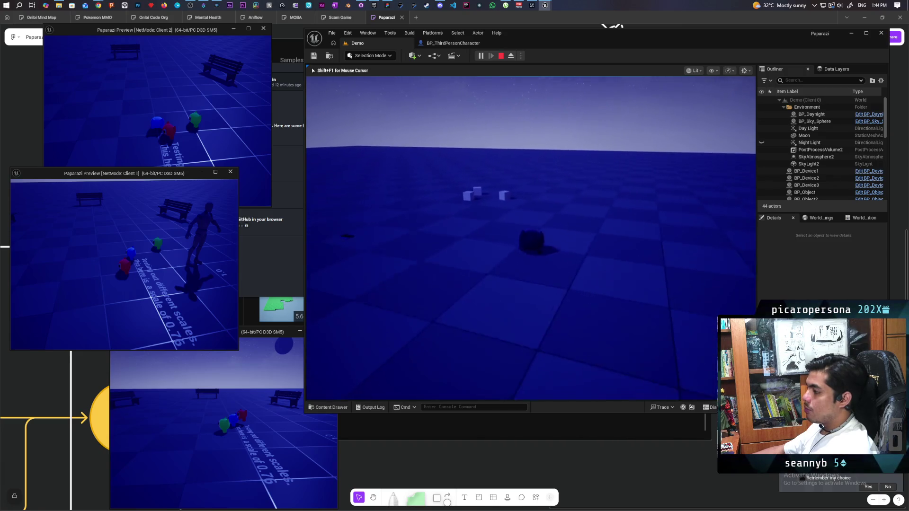
key(w)
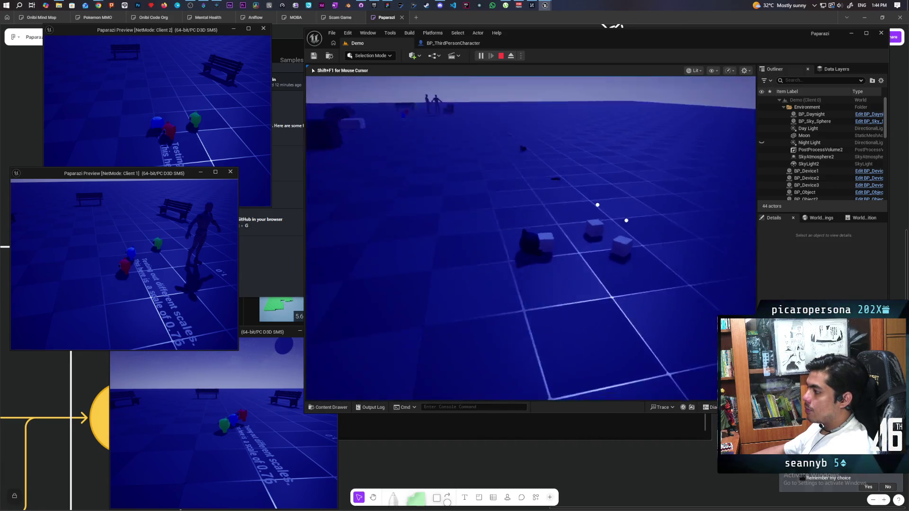
key(s)
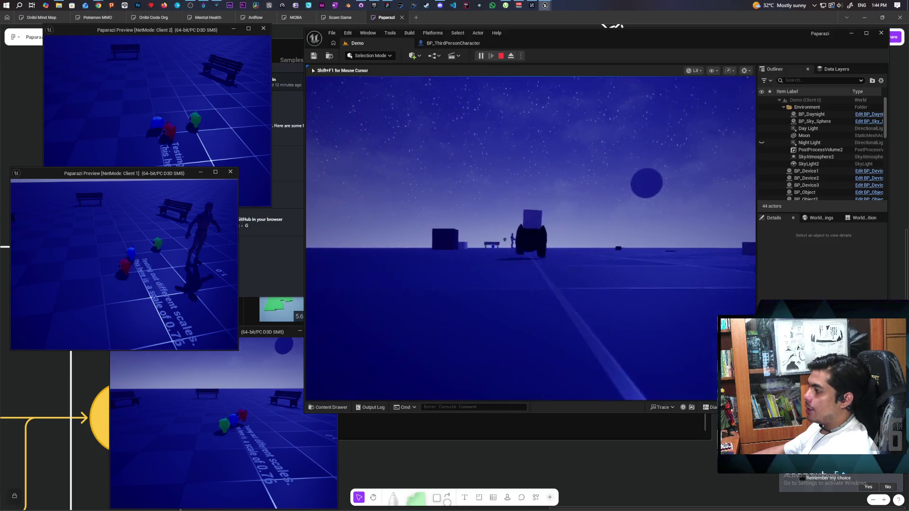
key(w)
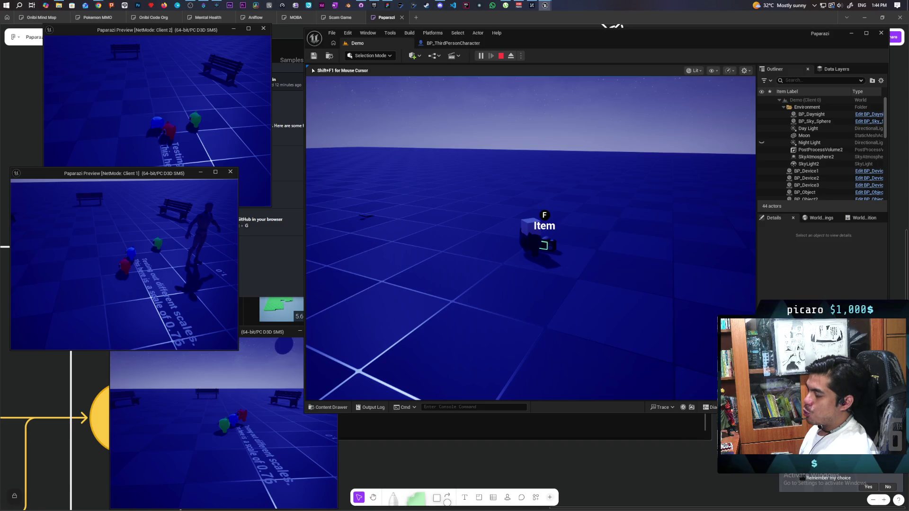
- Raise the carried camera's viewfinder with E, then lower it back to third-person view
key(e)
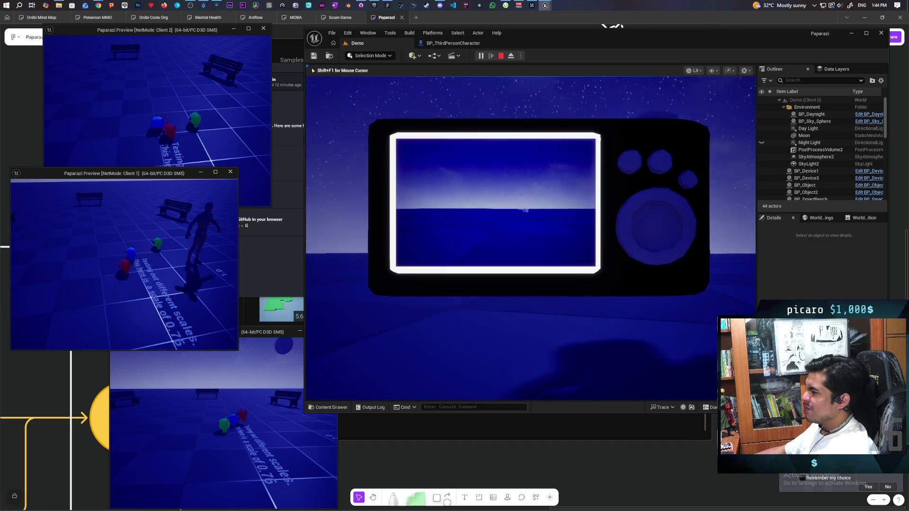
key(e)
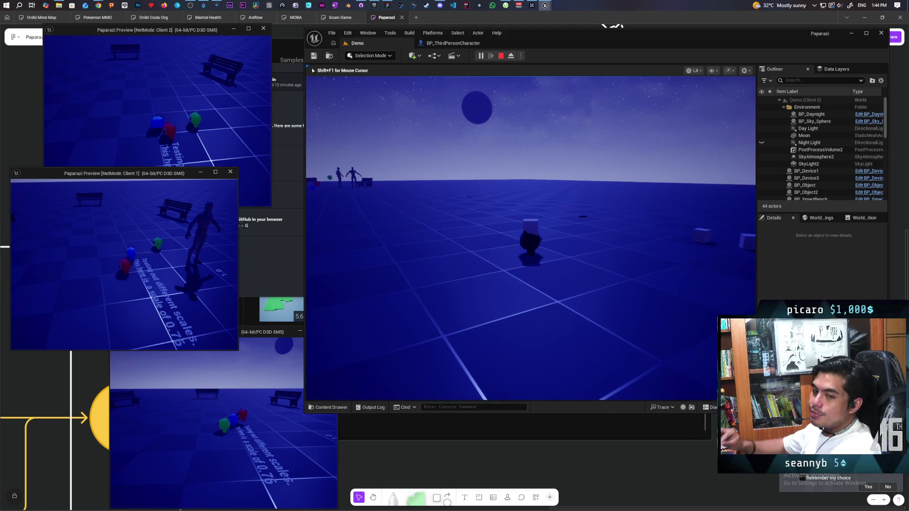
- Move the camera-carrying character back and forth around the two white cubes as dawn turns the sky pink
key(w)
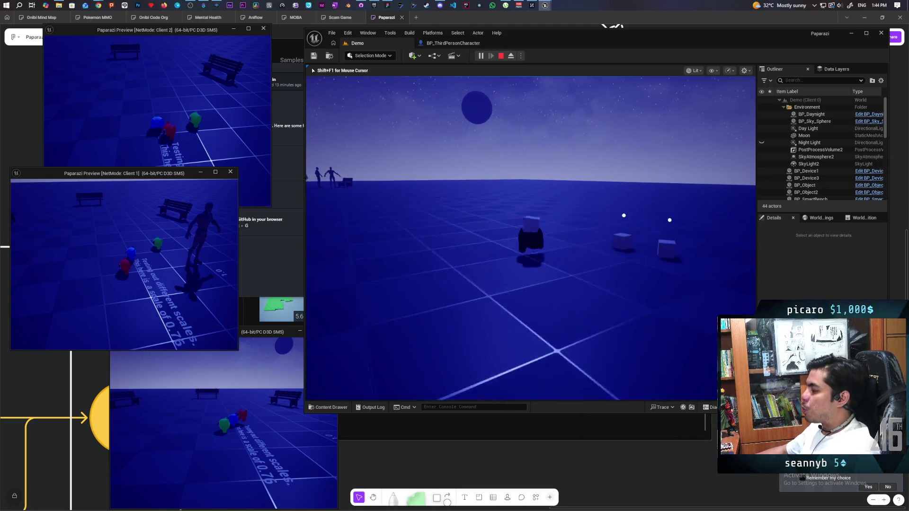
key(w)
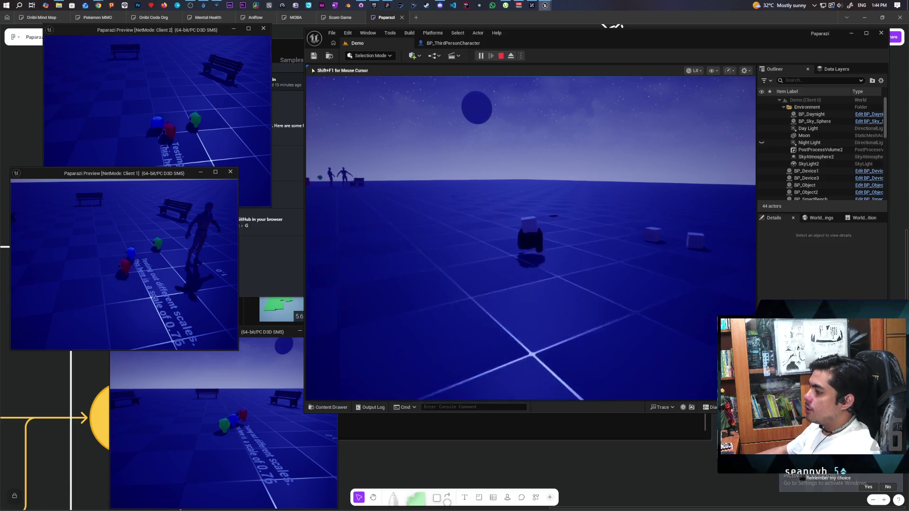
key(w)
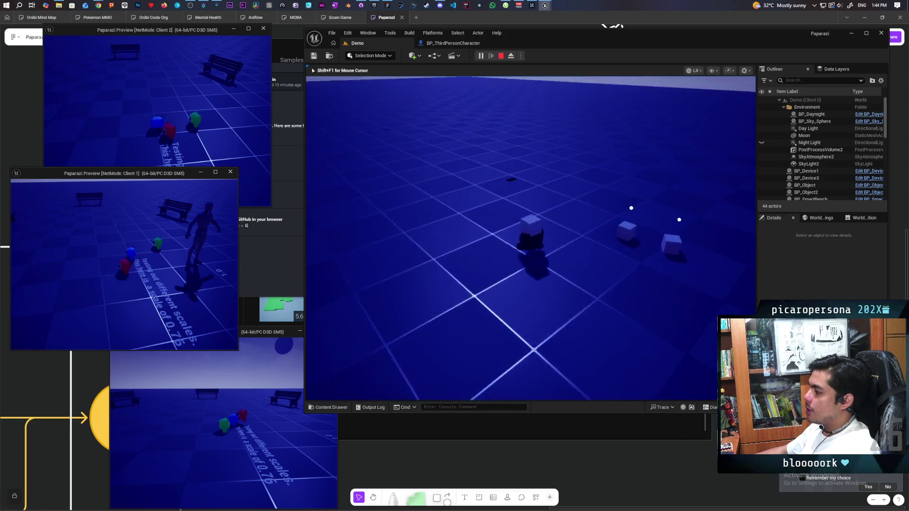
key(w)
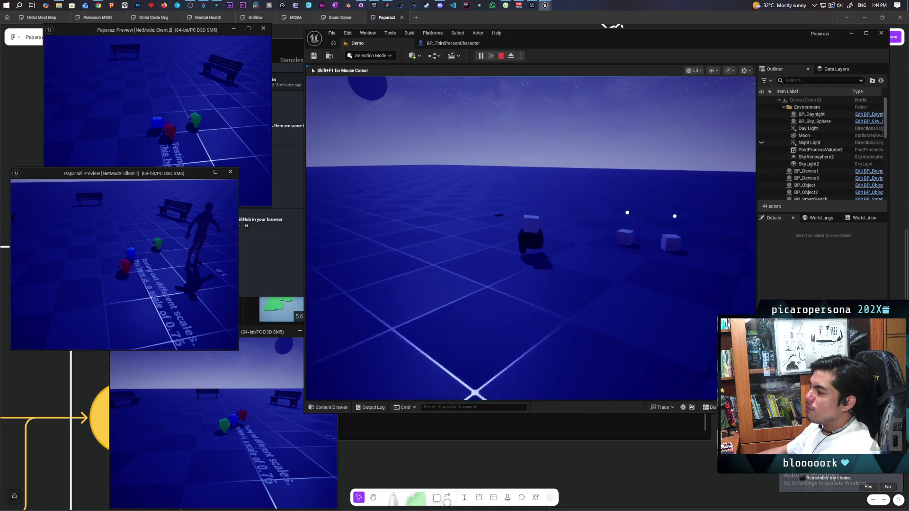
key(a)
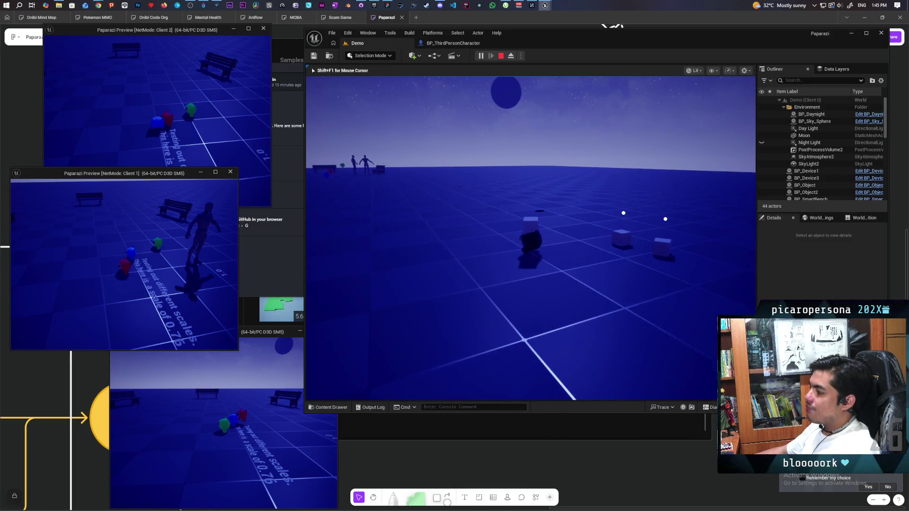
key(w)
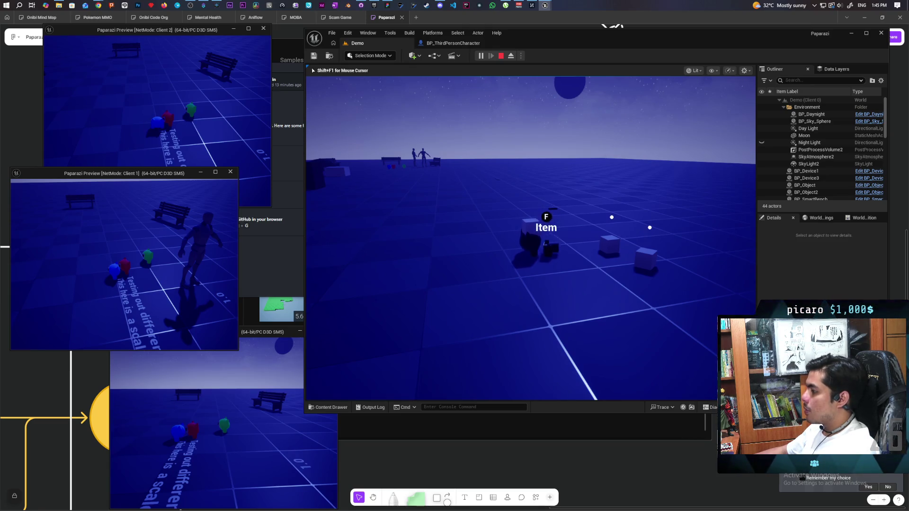
key(d)
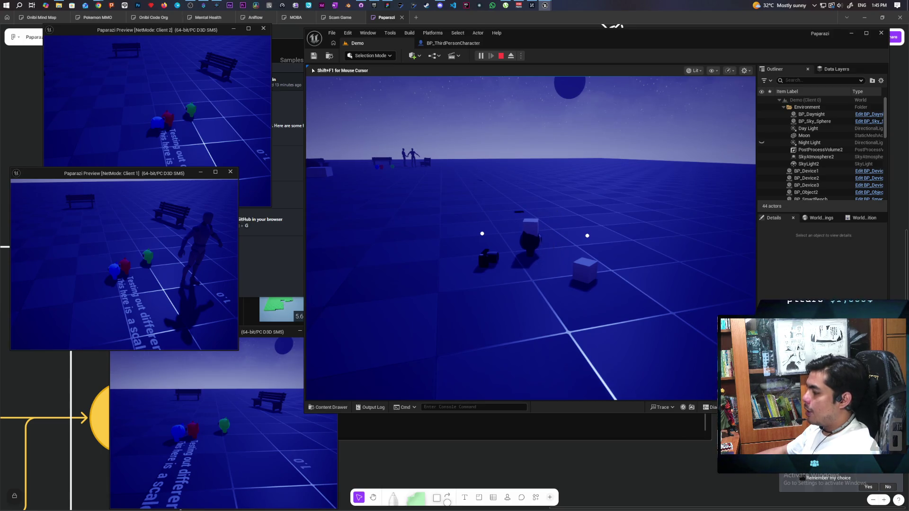
key(s)
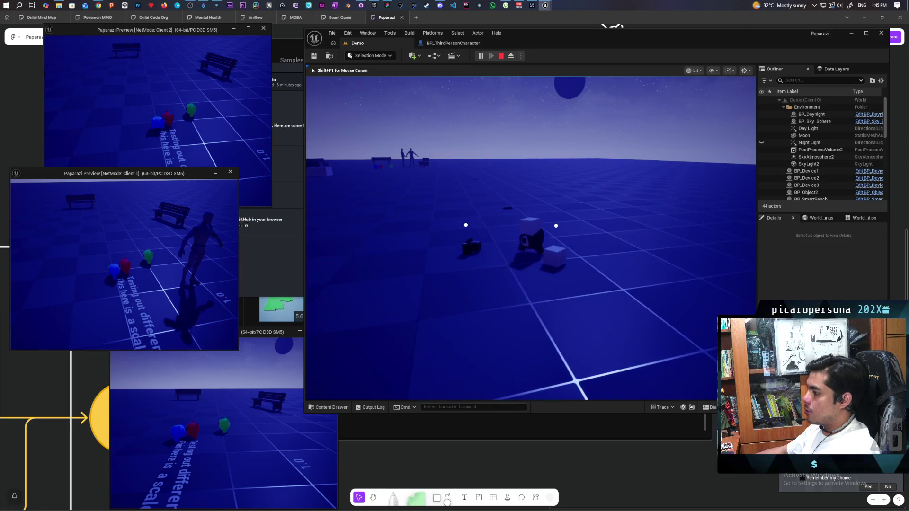
key(w)
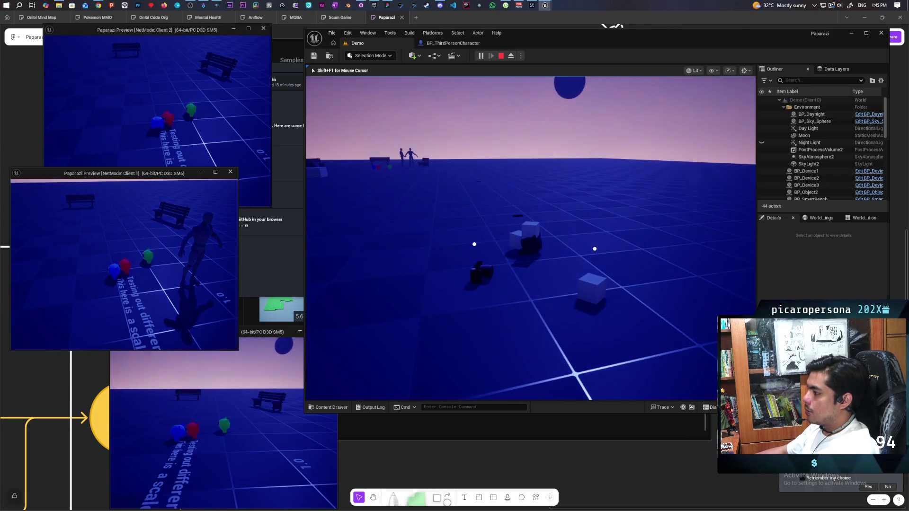
key(d)
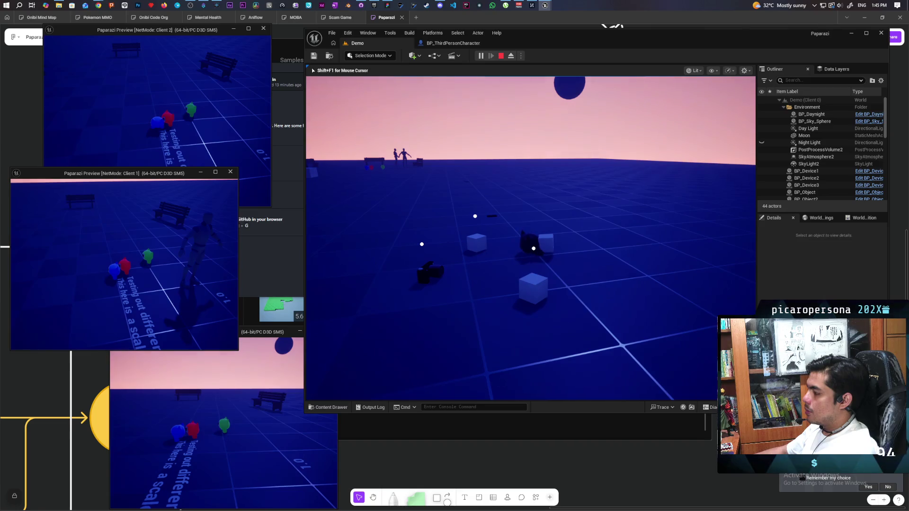
- Back away from the cubes, approach one for its pickup prompt, and sidestep left and right
key(s)
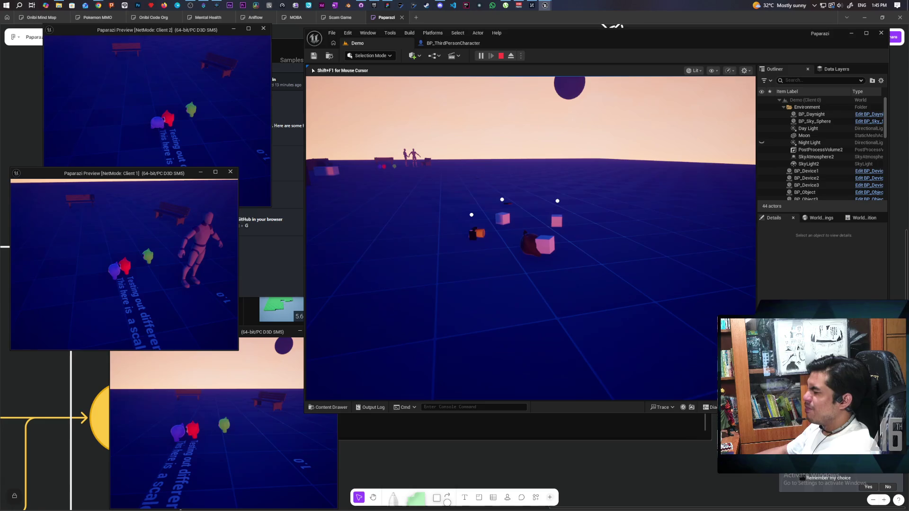
key(w)
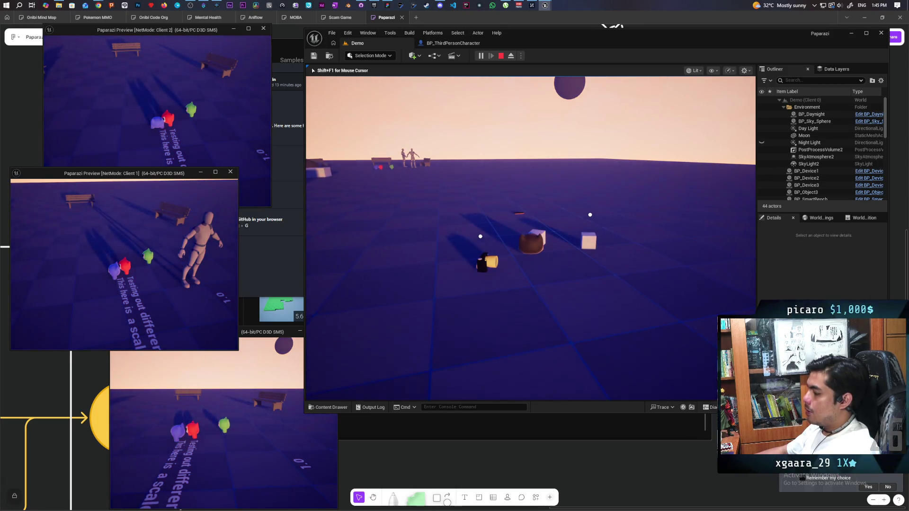
key(d)
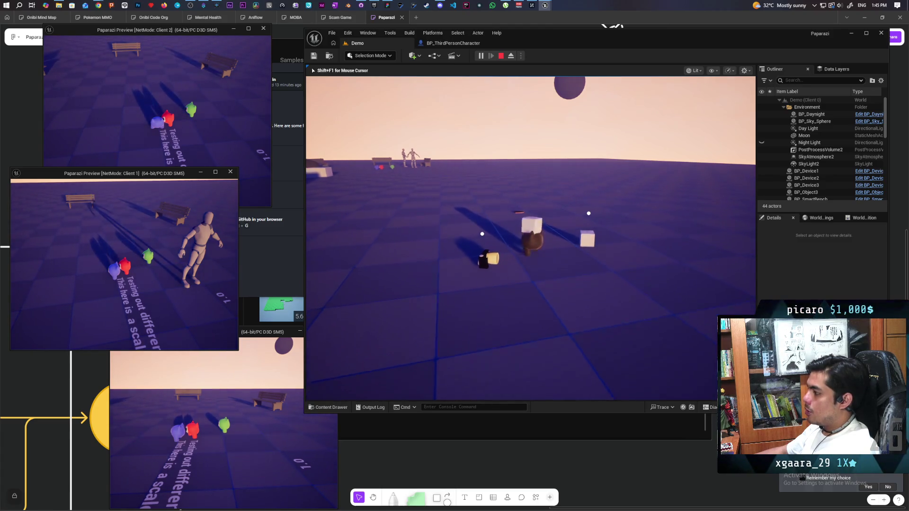
key(a)
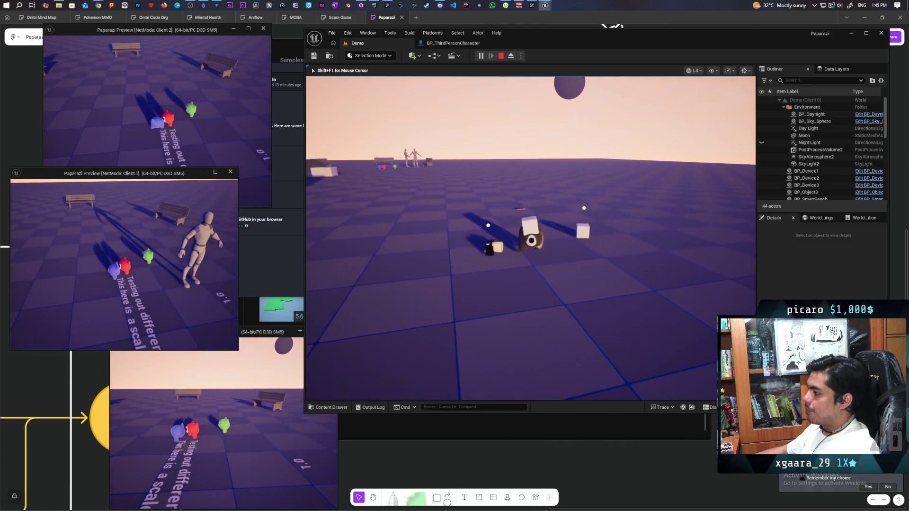
key(d)
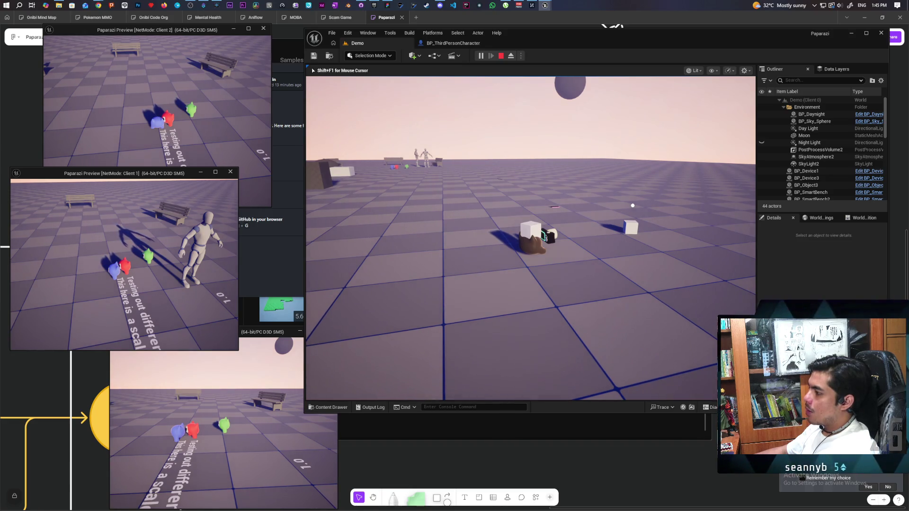
- Walk past the brown creature toward the distant figures and benches as daylight returns
key(d)
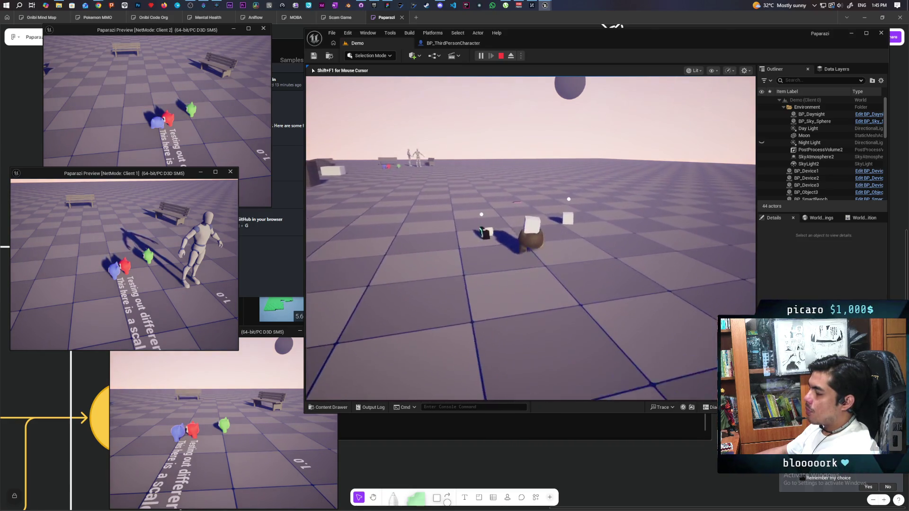
key(s)
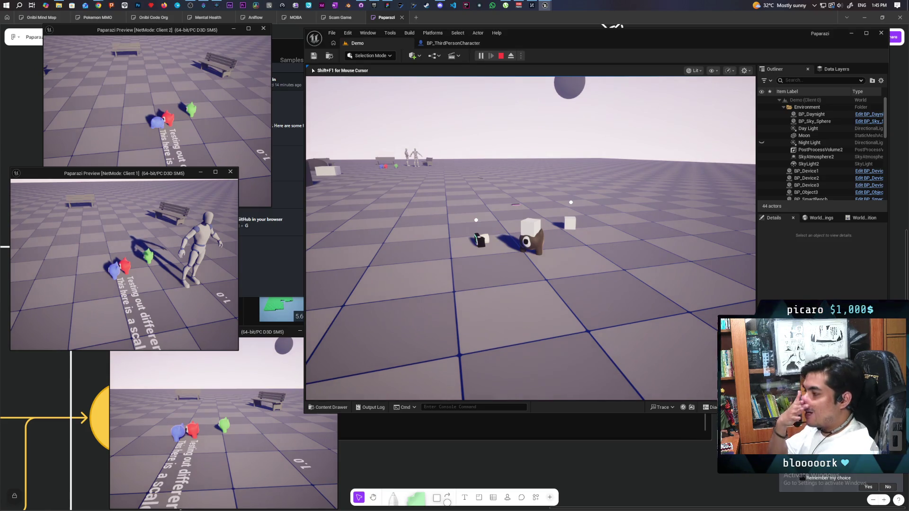
key(d)
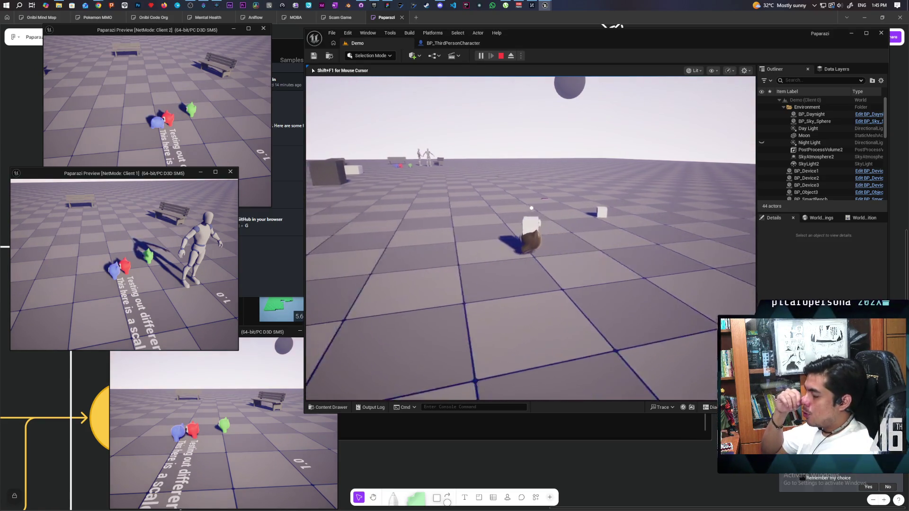
key(a)
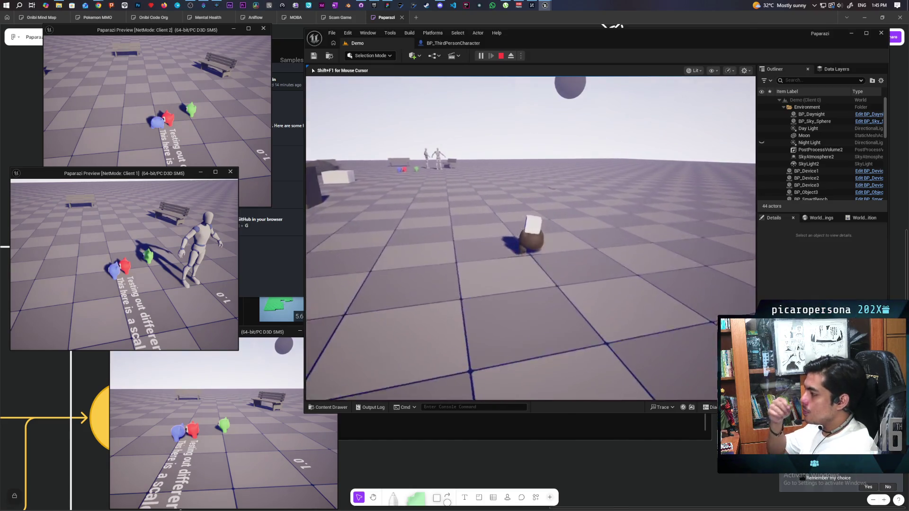
key(w)
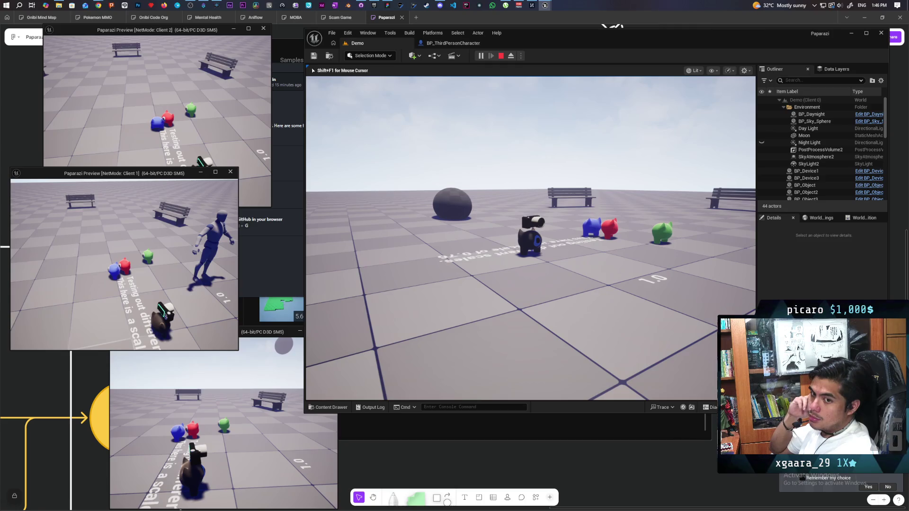
- Back the camera-carrying character away from the pigs toward the dark sphere
key(s)
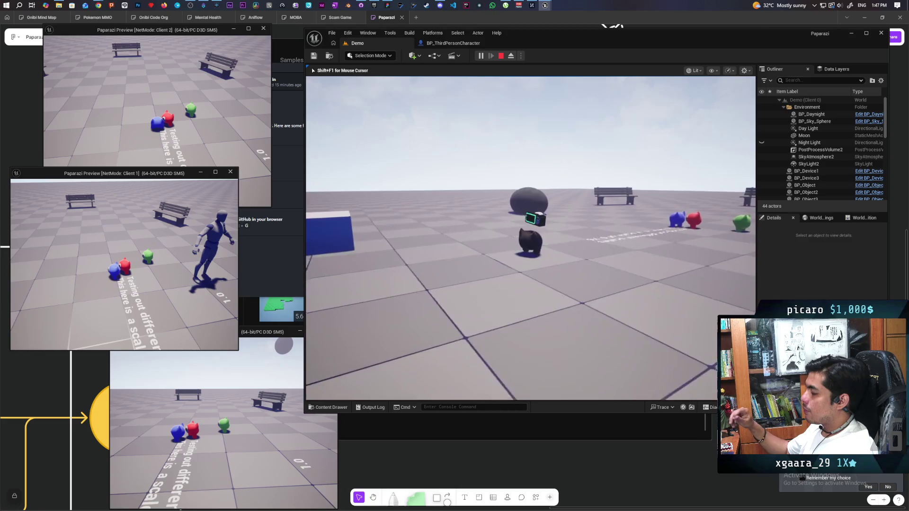
- Walk the character around the pigs, mannequins and bench, ending beside the blue, red and green pigs
key(w)
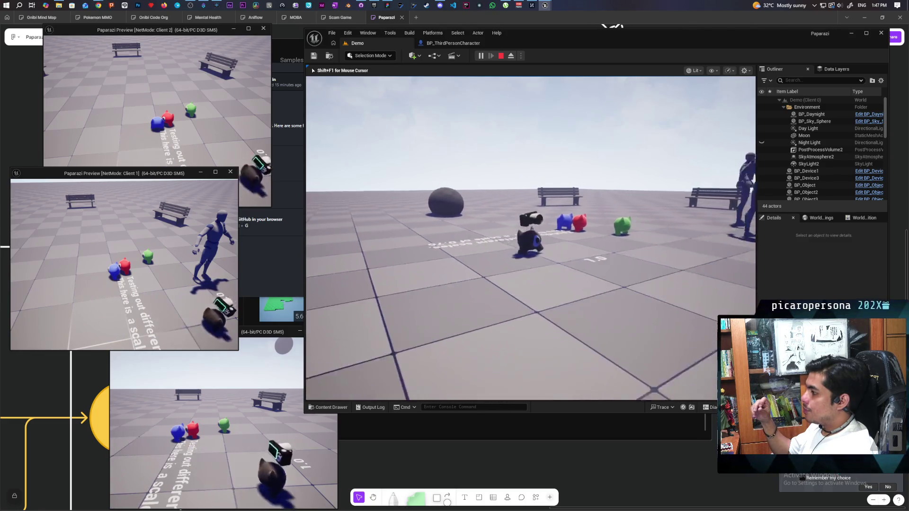
key(d)
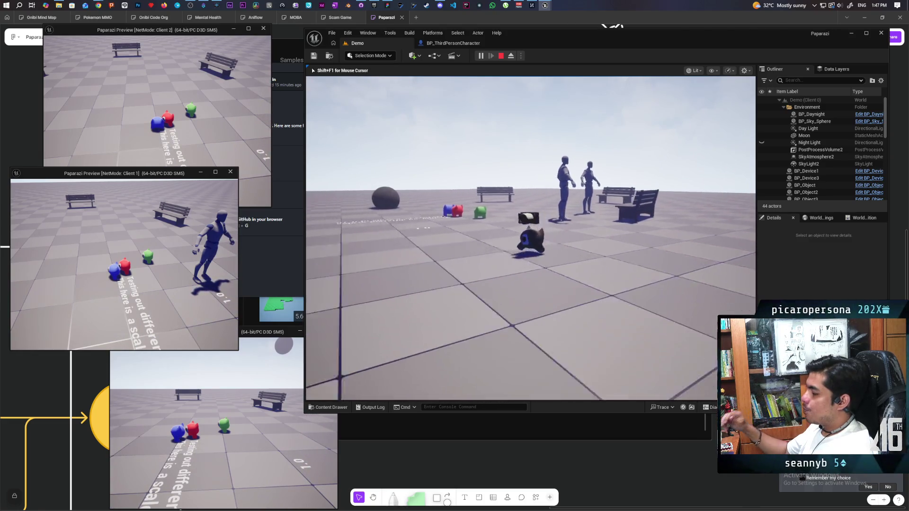
key(w)
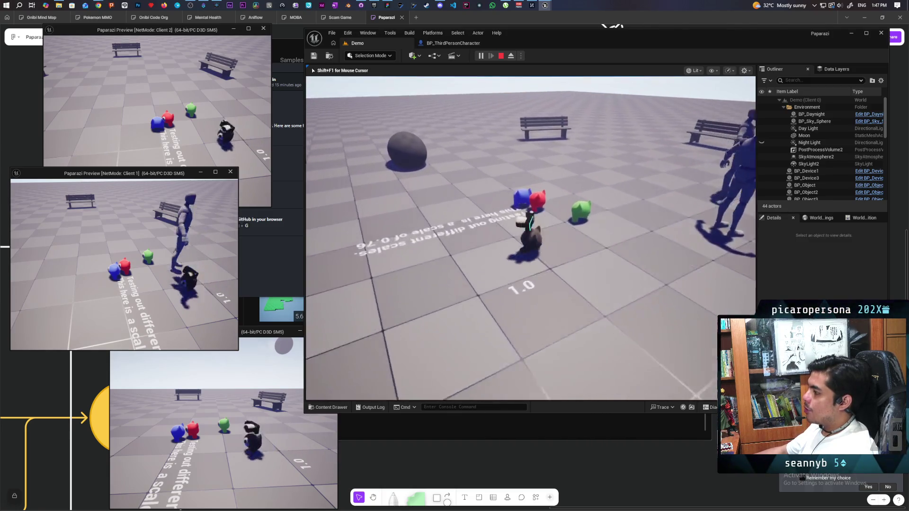
key(w)
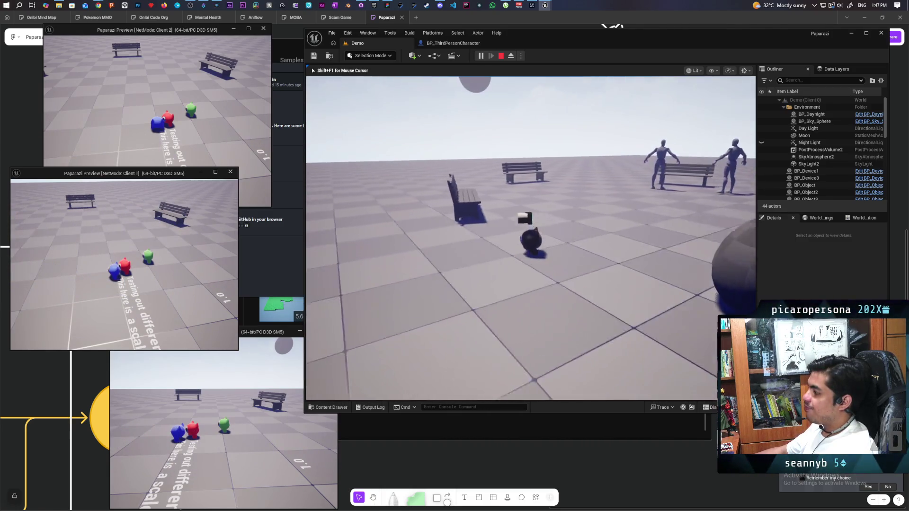
key(w)
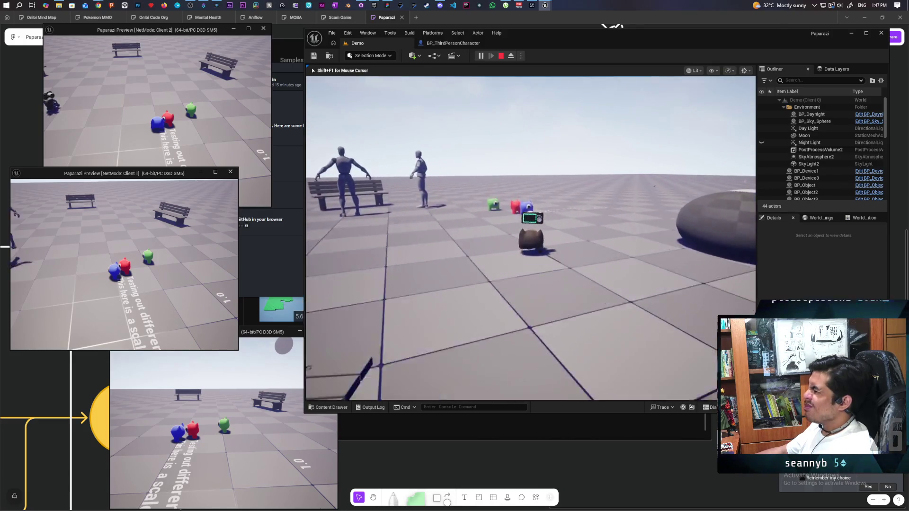
key(w)
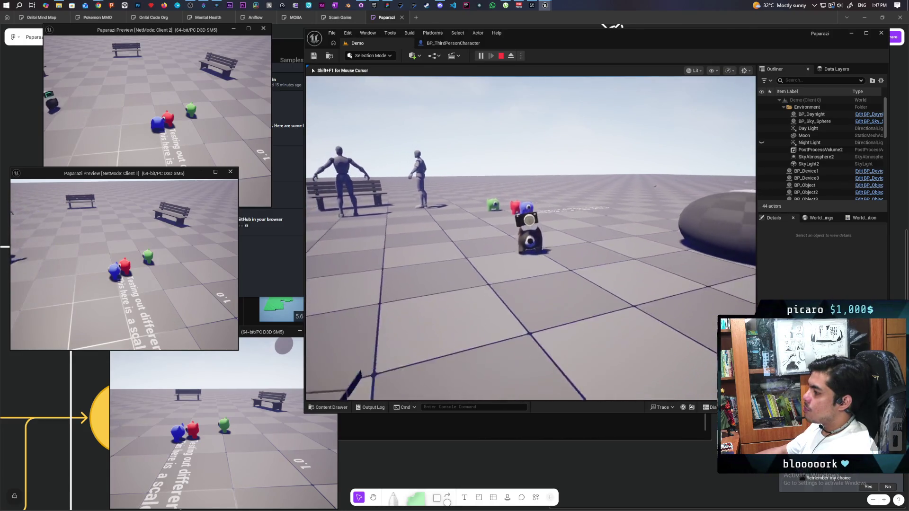
key(w)
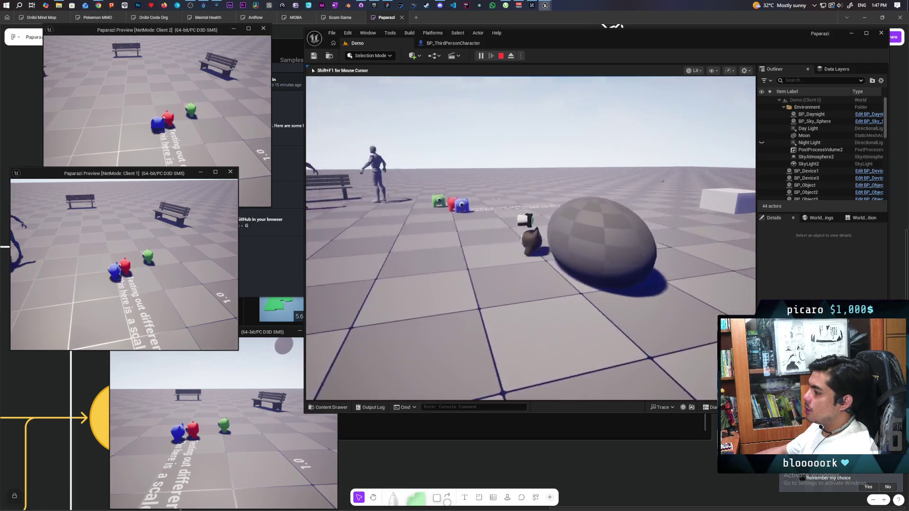
key(w)
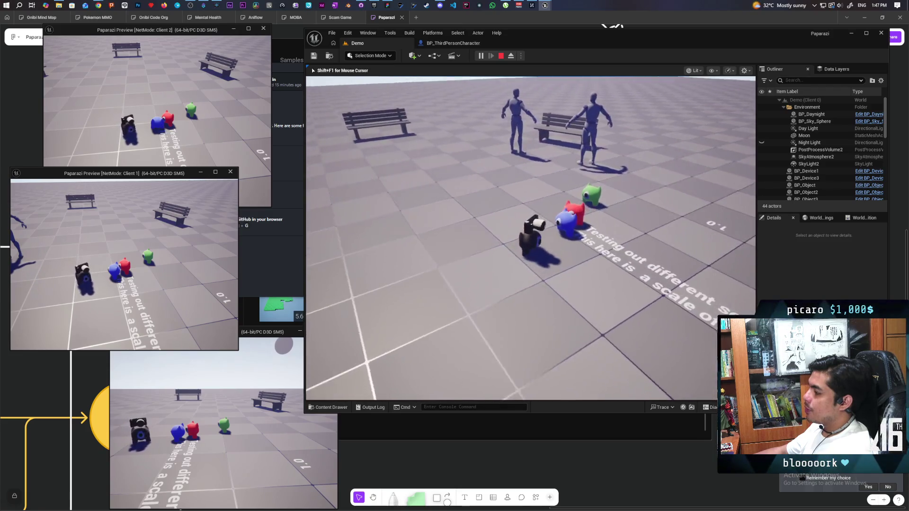
key(w)
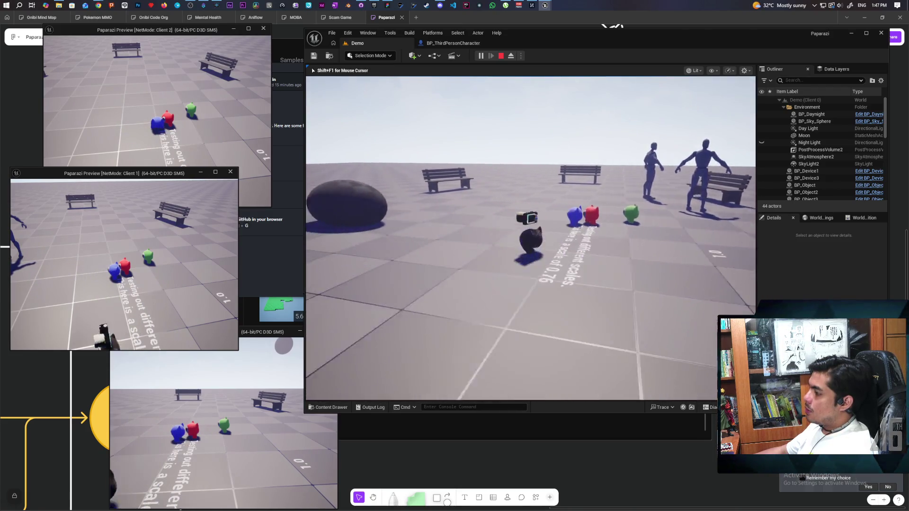
key(w)
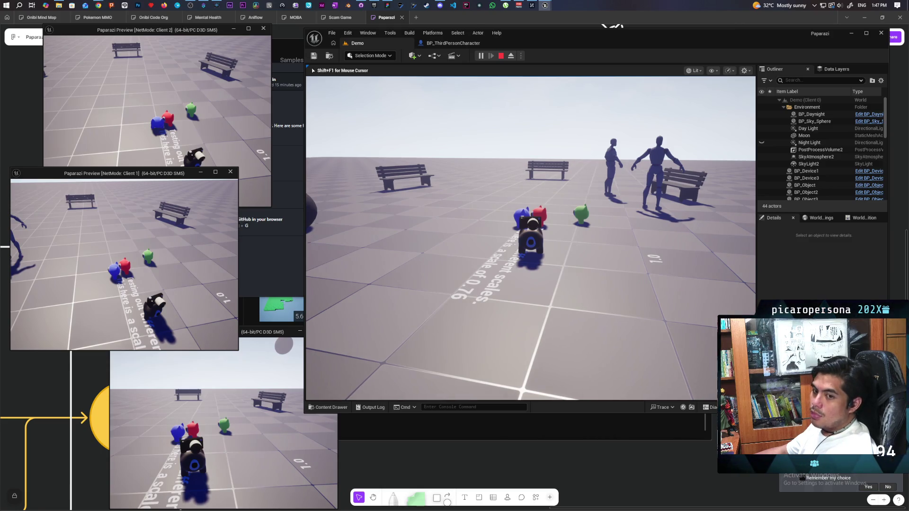
key(w)
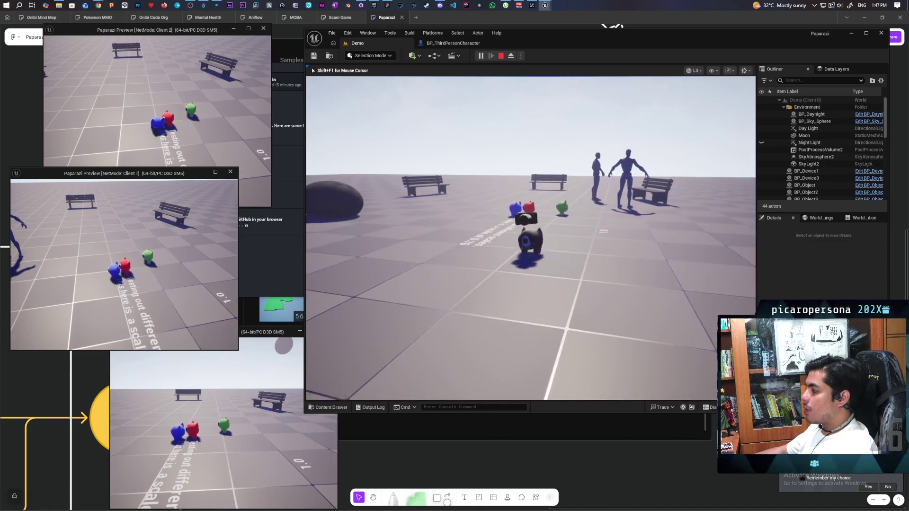